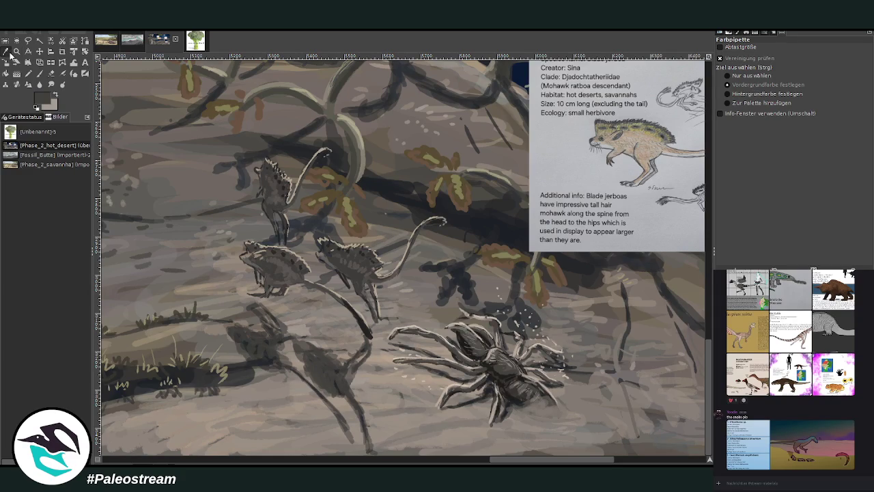
Darken the shadow beneath the jerboas and extend it further downward on the sand.
{"action": "left_click", "coordinate": [6, 52]}
{"action": "key", "text": "p"}
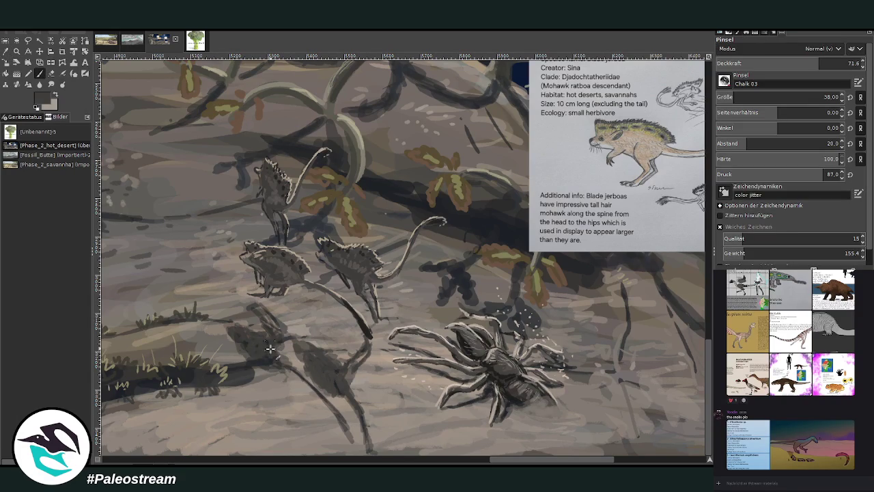
{"action": "left_click_drag", "start_coordinate": [270, 342], "coordinate": [284, 360]}
{"action": "left_click_drag", "start_coordinate": [351, 360], "coordinate": [372, 450]}
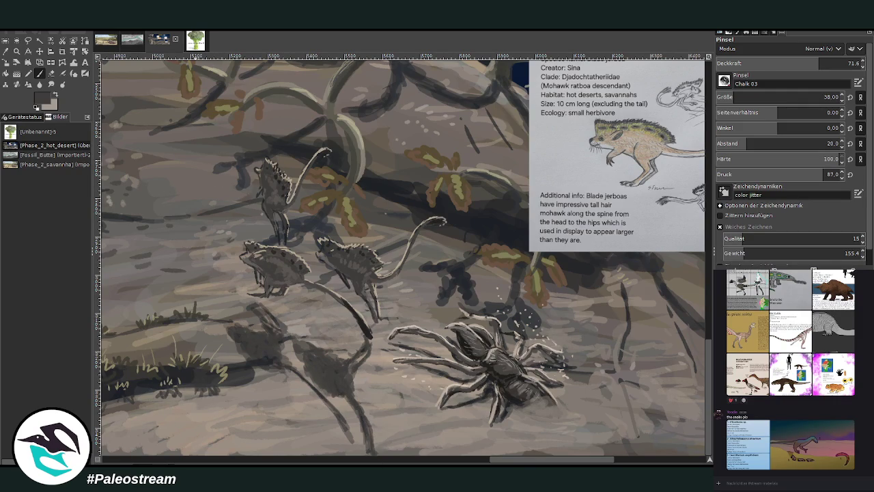
Lower the brush opacity to about 47.9 and paint a thin leg below the lower jerboa.
{"action": "key", "text": "o"}
{"action": "key", "text": "p"}
{"action": "left_click", "coordinate": [787, 63]}
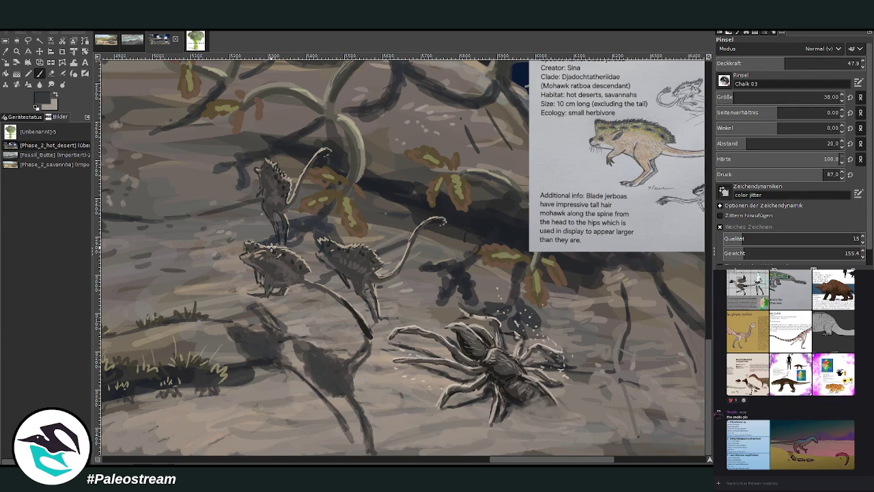
{"action": "left_click_drag", "start_coordinate": [288, 285], "coordinate": [296, 345]}
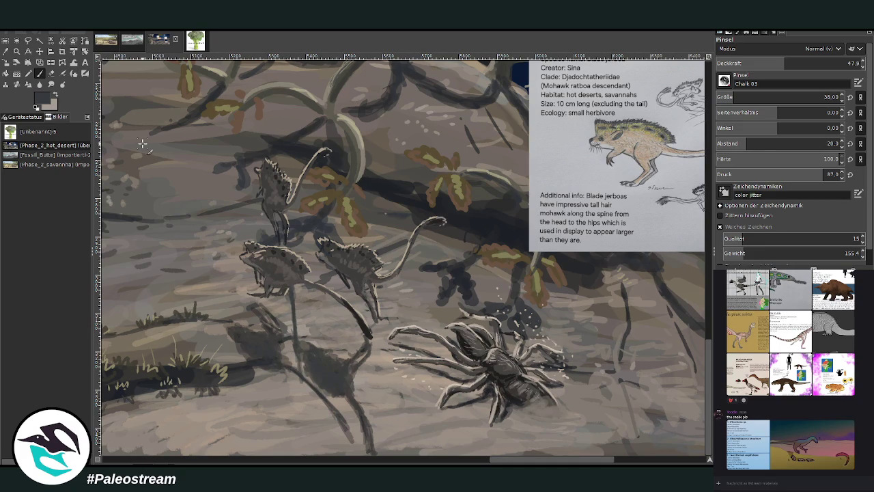
Sample light beige from the sand, set opacity 75 and size 14, and stroke the upper jerboa's legs.
{"action": "left_click", "coordinate": [5, 52]}
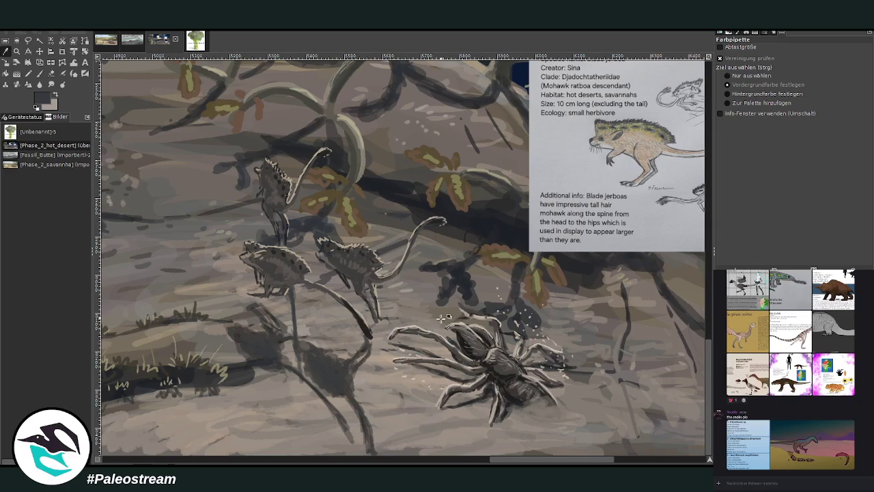
{"action": "left_click", "coordinate": [467, 316]}
{"action": "key", "text": "p"}
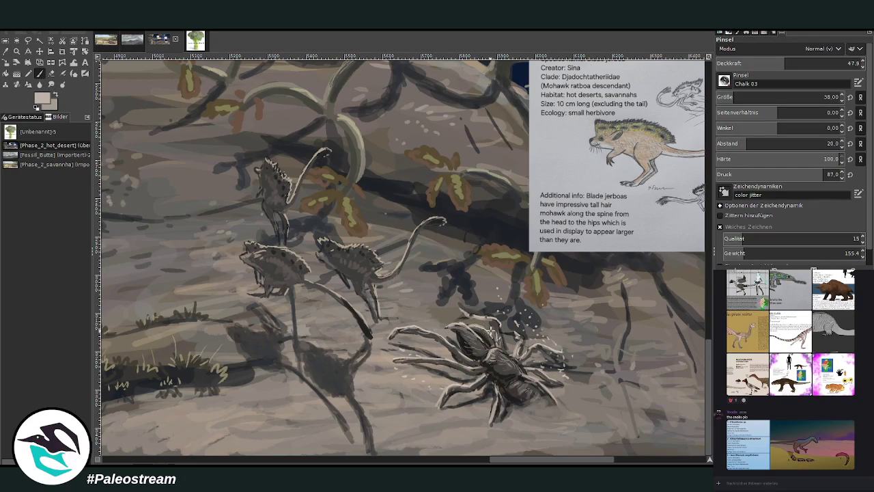
{"action": "left_click", "coordinate": [825, 63]}
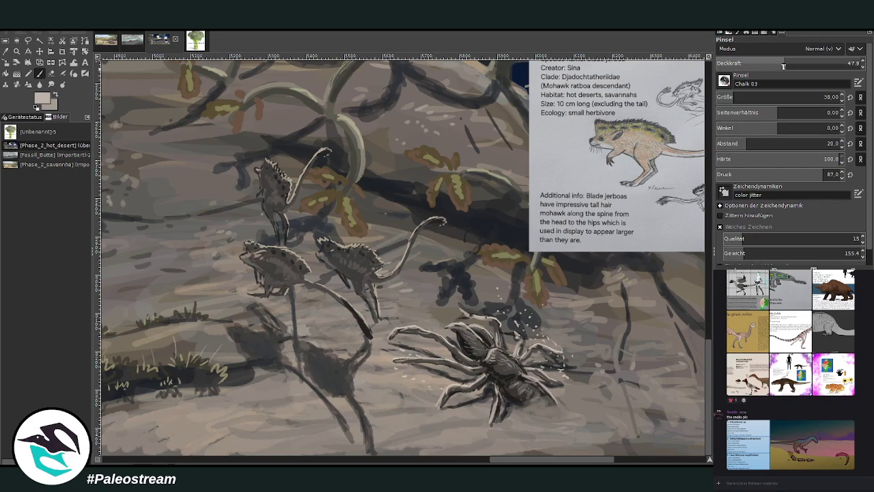
{"action": "left_click", "coordinate": [825, 97]}
{"action": "type", "text": "14"}
{"action": "key", "text": "Return"}
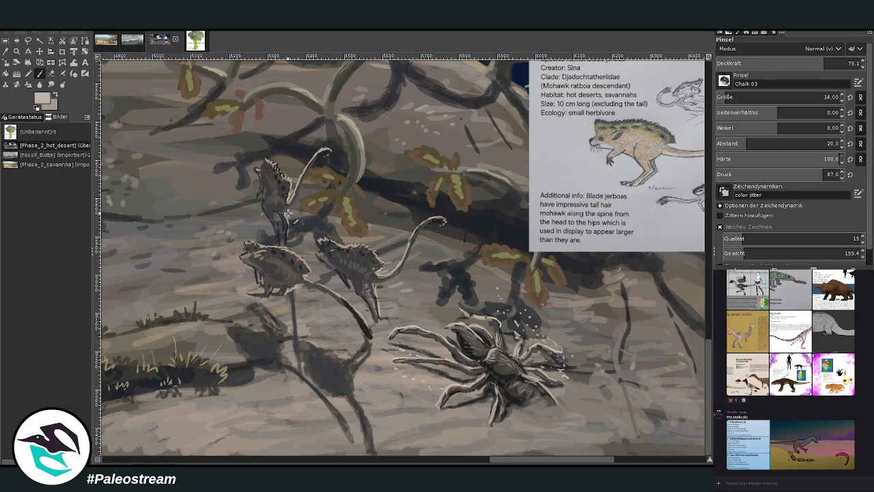
{"action": "left_click_drag", "start_coordinate": [279, 226], "coordinate": [280, 238]}
Paint a dark spiky mohawk on the upper jerboa and light highlights on the lower jerboa's head and back.
{"action": "mouse_move", "coordinate": [276, 174]}
{"action": "left_mouse_down"}
{"action": "mouse_move", "coordinate": [285, 195]}
{"action": "mouse_move", "coordinate": [266, 157]}
{"action": "mouse_move", "coordinate": [270, 171]}
{"action": "left_mouse_up"}
{"action": "left_click_drag", "start_coordinate": [251, 251], "coordinate": [244, 252]}
{"action": "left_click_drag", "start_coordinate": [244, 252], "coordinate": [277, 248]}
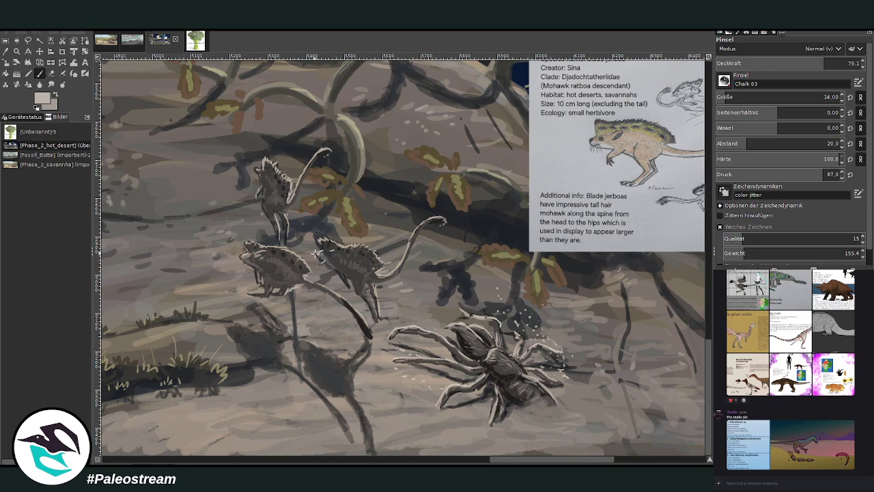
Darken the right jerboa's leg and add light marks on the hind legs.
{"action": "left_click_drag", "start_coordinate": [374, 290], "coordinate": [369, 327]}
{"action": "left_click_drag", "start_coordinate": [261, 291], "coordinate": [260, 294]}
{"action": "left_click_drag", "start_coordinate": [511, 462], "coordinate": [532, 462]}
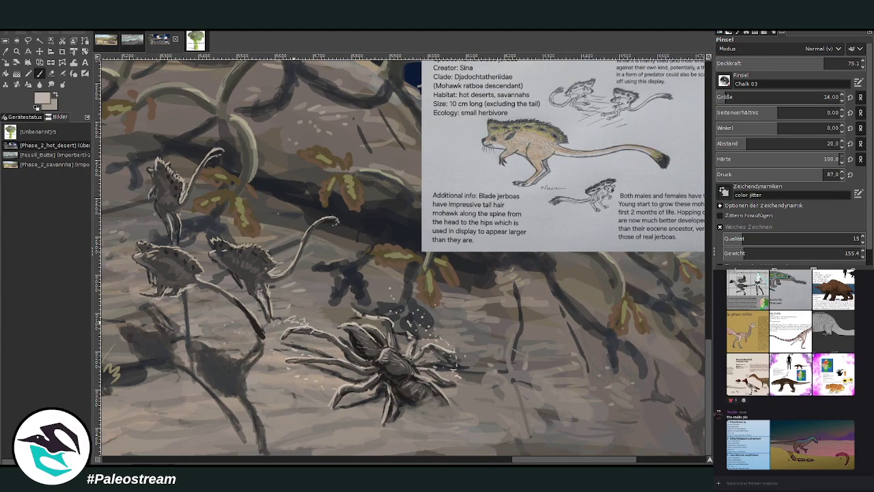
{"action": "scroll", "coordinate": [785, 97], "scroll_direction": "up", "scroll_amount": 7}
Set brush size 21, sample dark grey from the spider, raise opacity to about 74.4, and paint leaf shadows.
{"action": "left_click", "coordinate": [809, 62]}
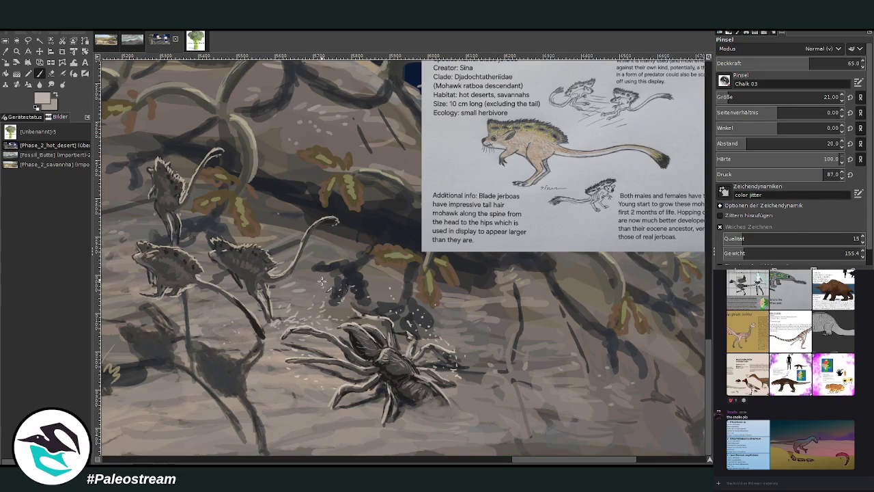
{"action": "left_click_drag", "start_coordinate": [354, 277], "coordinate": [369, 286]}
{"action": "key", "text": "o"}
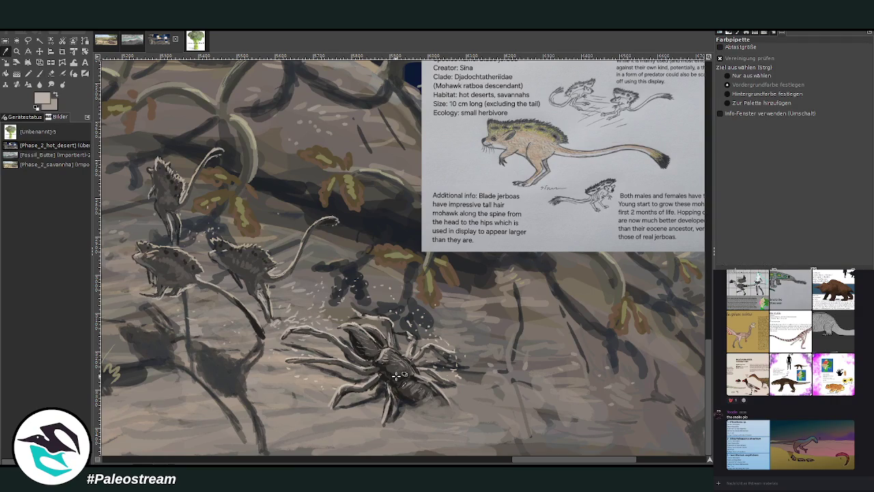
{"action": "left_click", "coordinate": [400, 372]}
{"action": "key", "text": "p"}
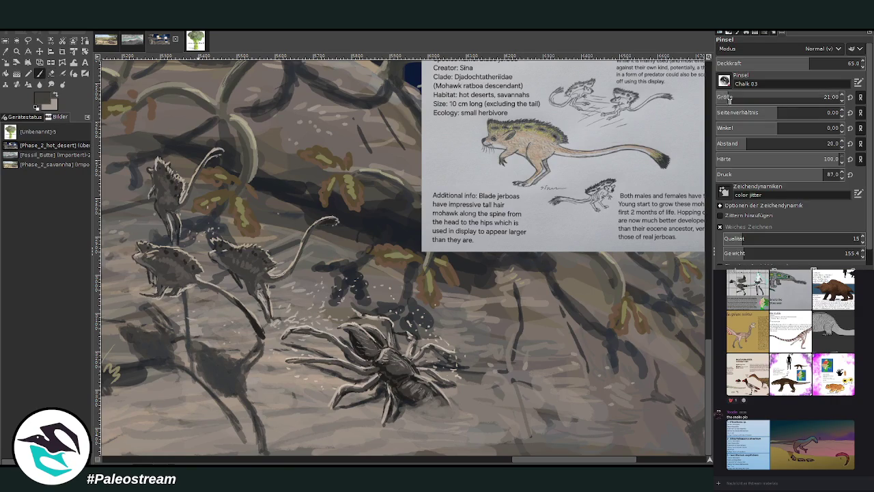
{"action": "left_click_drag", "start_coordinate": [775, 64], "coordinate": [792, 63]}
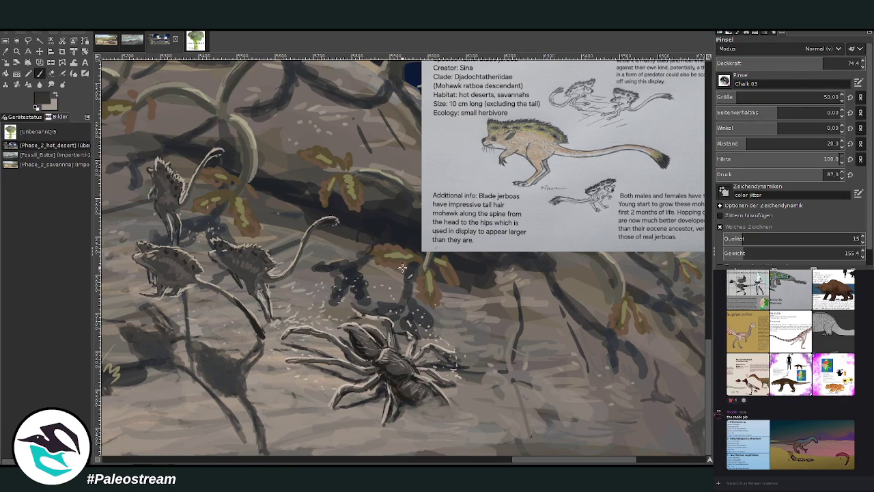
{"action": "left_click_drag", "start_coordinate": [391, 334], "coordinate": [387, 256]}
{"action": "scroll", "coordinate": [403, 382], "scroll_direction": "down", "scroll_amount": 2}
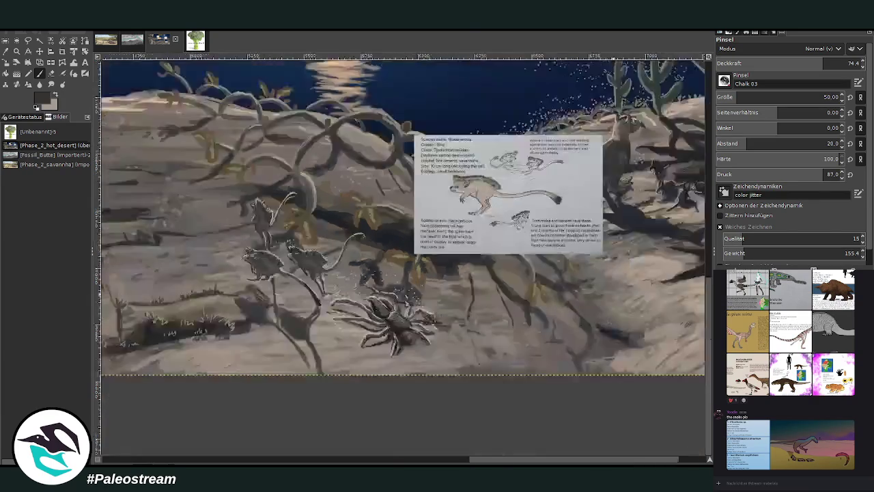
Zoom in closely on the spider, jerboas and vines.
{"action": "scroll", "coordinate": [403, 382], "scroll_direction": "down", "scroll_amount": 2}
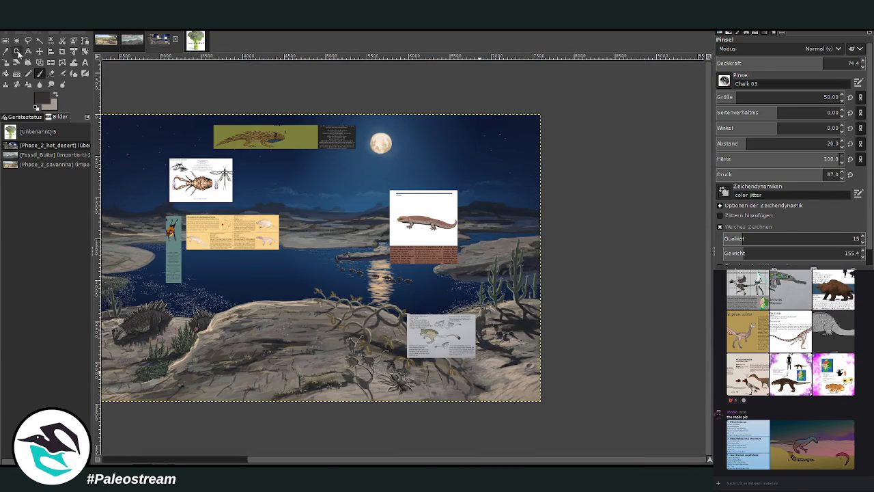
{"action": "left_click", "coordinate": [16, 51]}
{"action": "left_click_drag", "start_coordinate": [322, 283], "coordinate": [473, 406]}
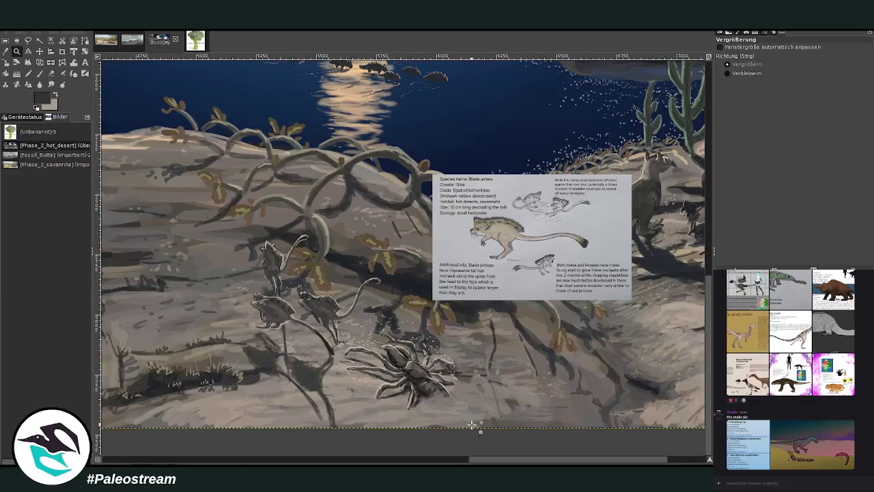
{"action": "left_click_drag", "start_coordinate": [205, 107], "coordinate": [474, 369]}
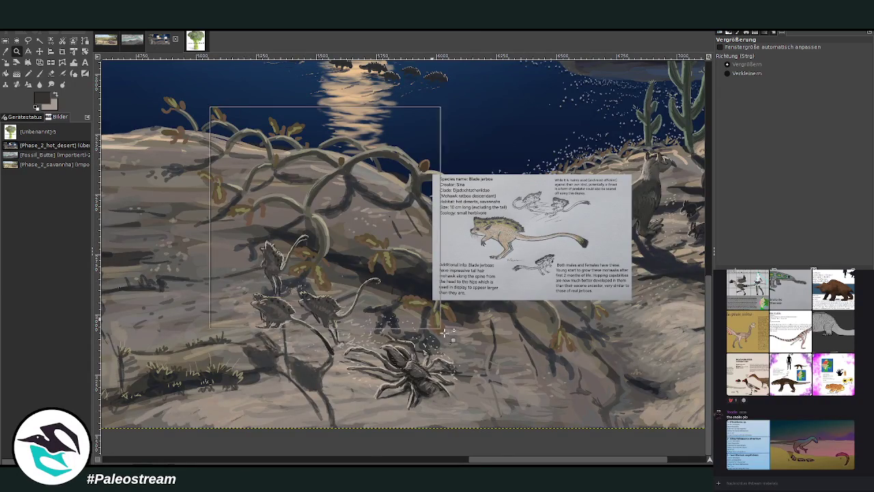
Pick a light beige, set brush size 18, repaint the lower-left jerboa's head, then zoom out.
{"action": "left_click", "coordinate": [5, 51]}
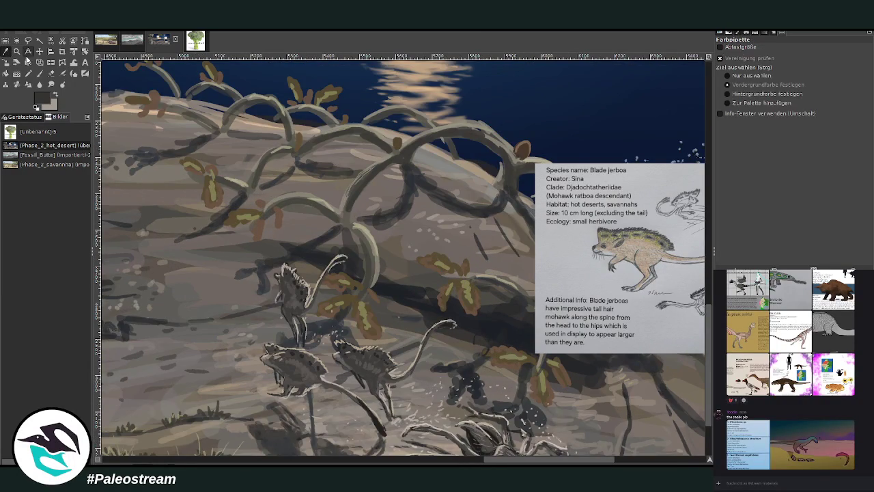
{"action": "left_click", "coordinate": [253, 121]}
{"action": "left_click", "coordinate": [40, 73]}
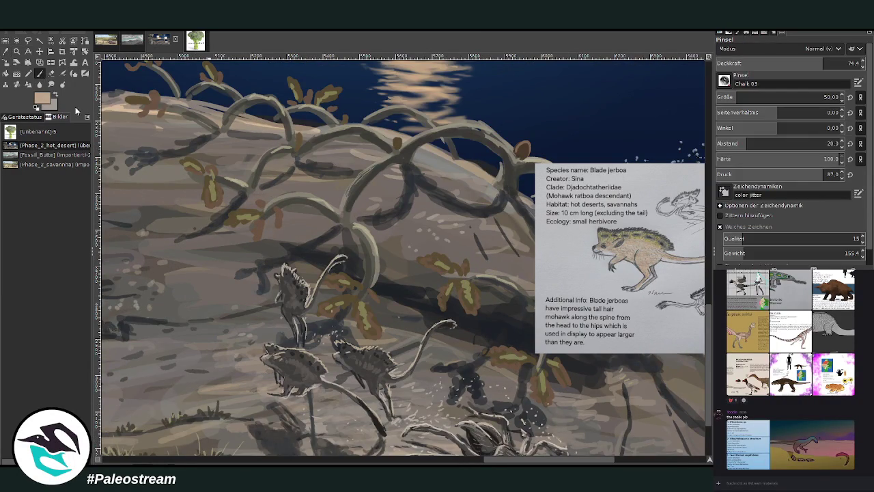
{"action": "left_click", "coordinate": [693, 194], "text": "ctrl"}
{"action": "left_click", "coordinate": [724, 97]}
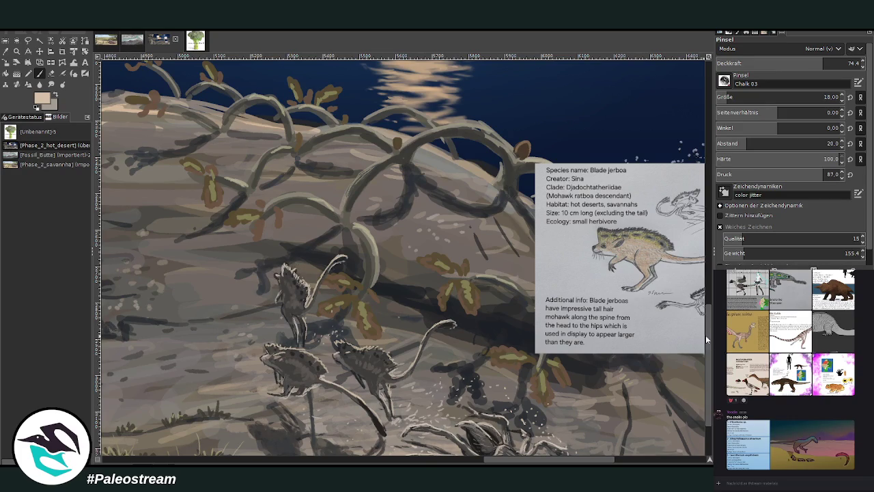
{"action": "scroll", "coordinate": [705, 334], "scroll_direction": "down", "scroll_amount": 3}
{"action": "left_click_drag", "start_coordinate": [282, 280], "coordinate": [271, 285]}
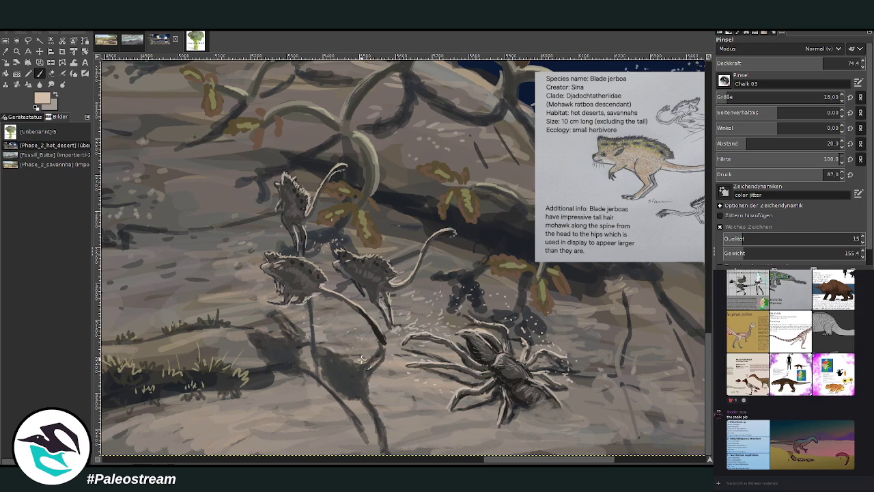
{"action": "scroll", "coordinate": [361, 360], "scroll_direction": "down", "scroll_amount": 3}
{"action": "scroll", "coordinate": [361, 359], "scroll_direction": "down", "scroll_amount": 2}
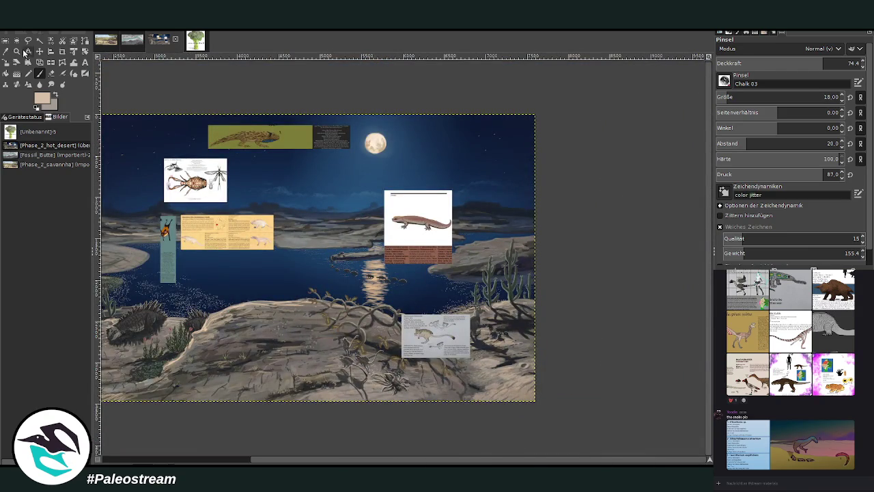
Hide the Blade jerboa info card, then zoom in on the vines and spider area.
{"action": "left_click", "coordinate": [16, 51]}
{"action": "left_click_drag", "start_coordinate": [301, 244], "coordinate": [486, 390]}
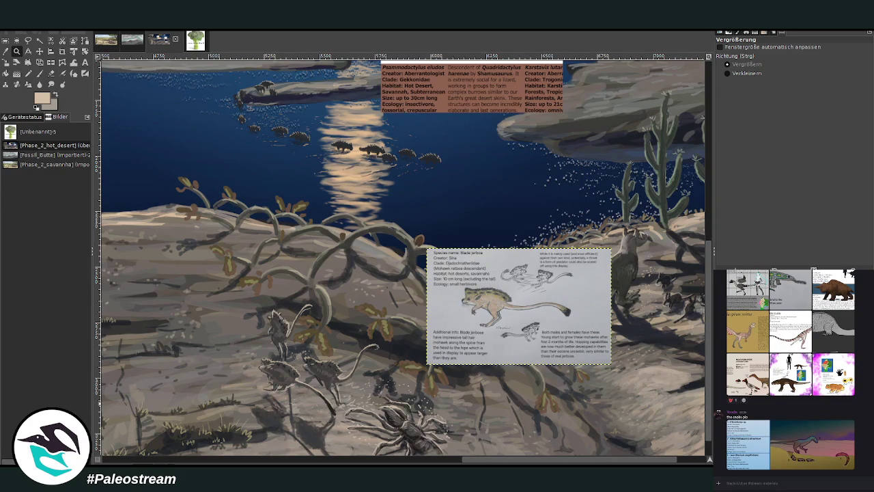
{"action": "key", "text": "Delete"}
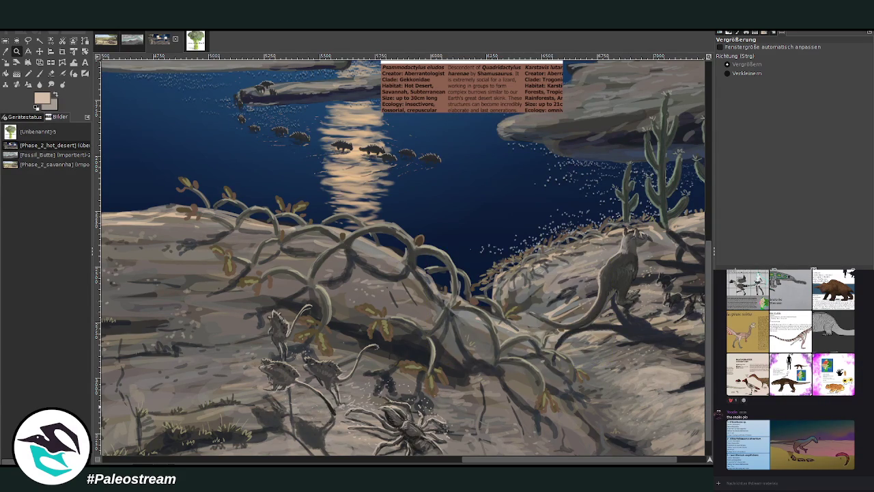
{"action": "scroll", "coordinate": [552, 299], "scroll_direction": "down", "scroll_amount": 3}
{"action": "scroll", "coordinate": [551, 299], "scroll_direction": "down", "scroll_amount": 2}
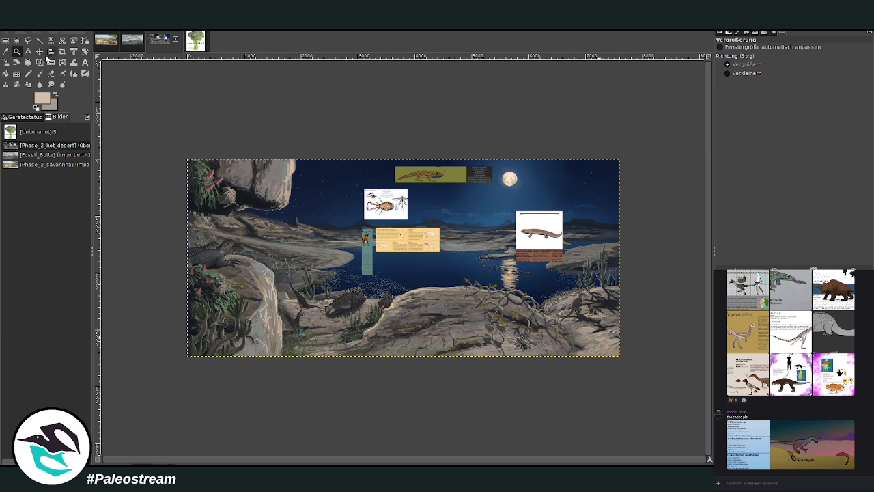
{"action": "left_click_drag", "start_coordinate": [186, 152], "coordinate": [649, 376]}
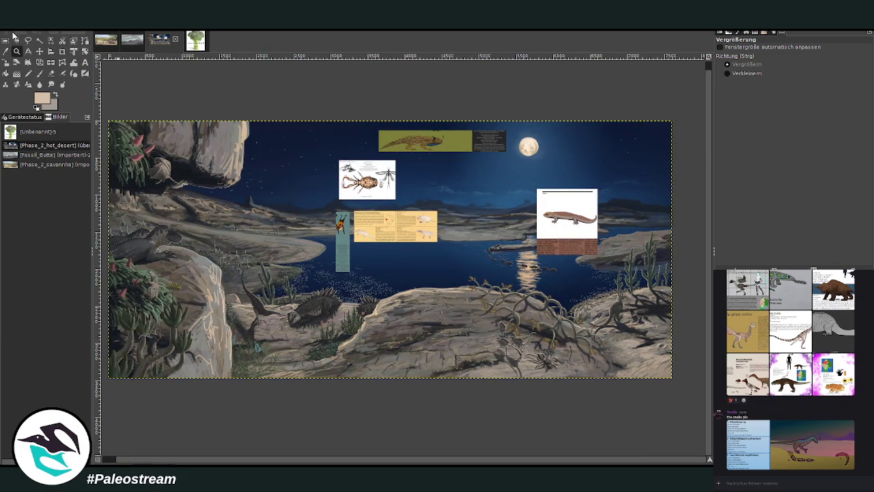
{"action": "left_click_drag", "start_coordinate": [483, 263], "coordinate": [564, 410]}
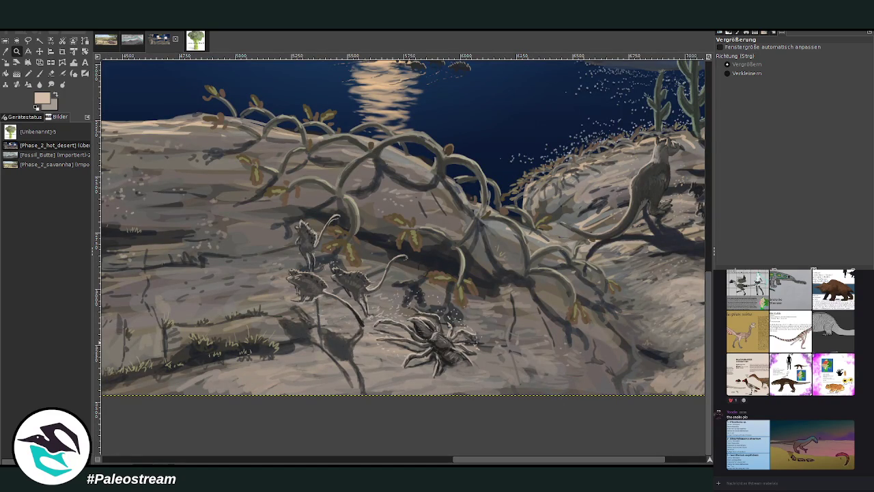
Lasso the spider and copy-paste it onto its own new layer.
{"action": "key", "text": "f"}
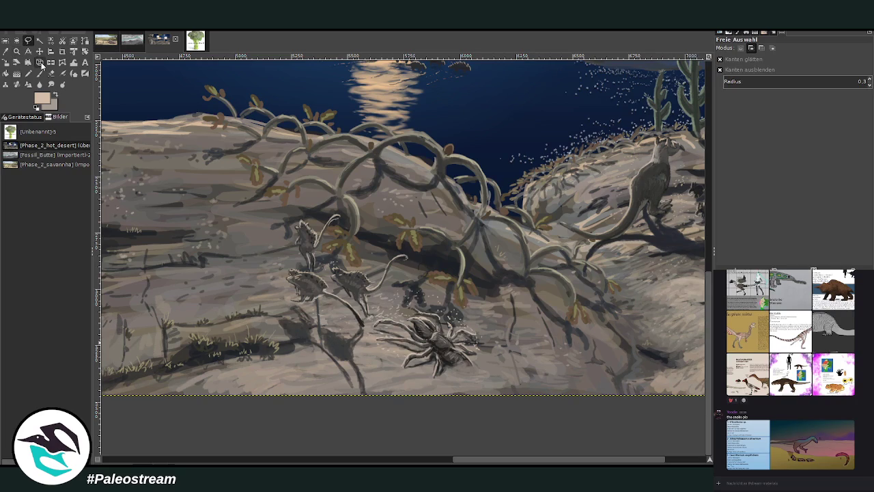
{"action": "mouse_move", "coordinate": [483, 379]}
{"action": "left_mouse_down"}
{"action": "mouse_move", "coordinate": [376, 364]}
{"action": "mouse_move", "coordinate": [367, 331]}
{"action": "mouse_move", "coordinate": [409, 298]}
{"action": "mouse_move", "coordinate": [456, 312]}
{"action": "mouse_move", "coordinate": [504, 338]}
{"action": "mouse_move", "coordinate": [486, 380]}
{"action": "left_mouse_up"}
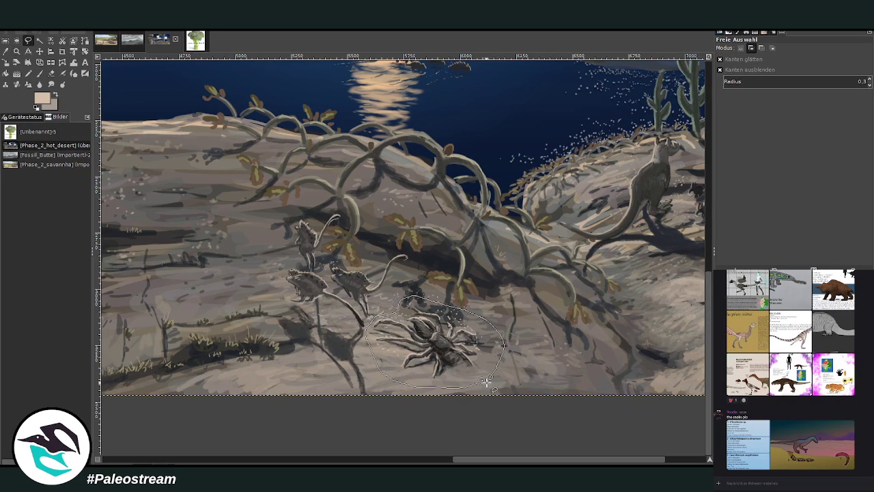
{"action": "key", "text": "Return"}
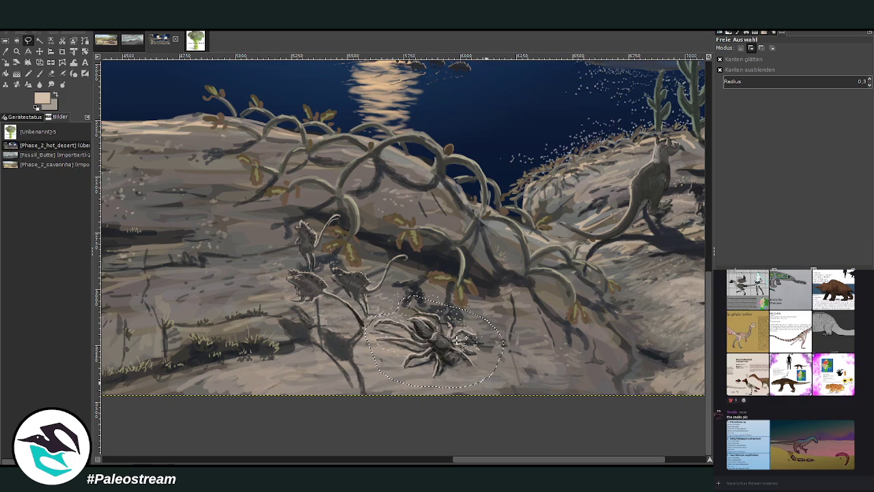
{"action": "key", "text": "p"}
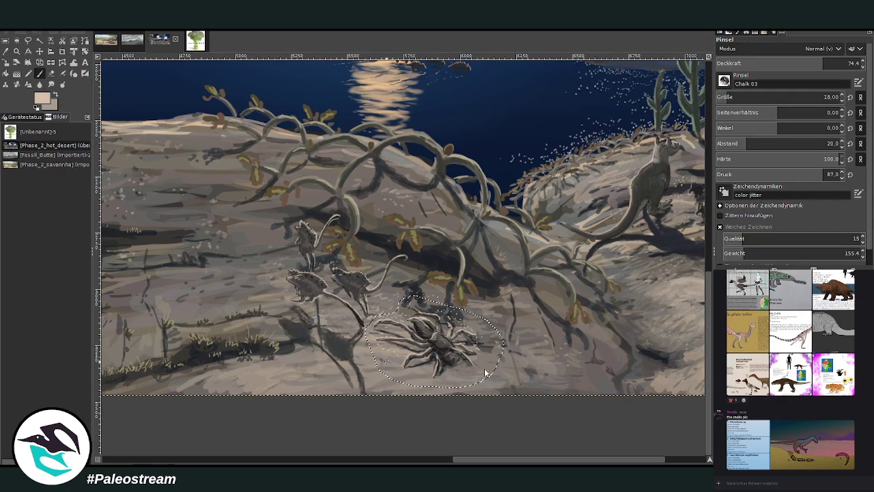
{"action": "key", "text": "ctrl+c"}
{"action": "key", "text": "ctrl+v"}
{"action": "key", "text": "ctrl+shift+n"}
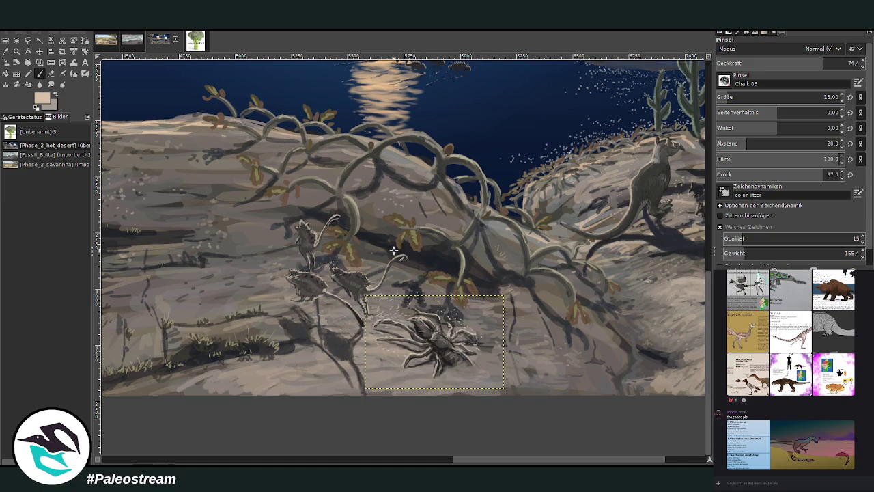
Skew the spider layer with a perspective transform by dragging its corner handles.
{"action": "left_click", "coordinate": [40, 62]}
{"action": "left_click", "coordinate": [383, 306]}
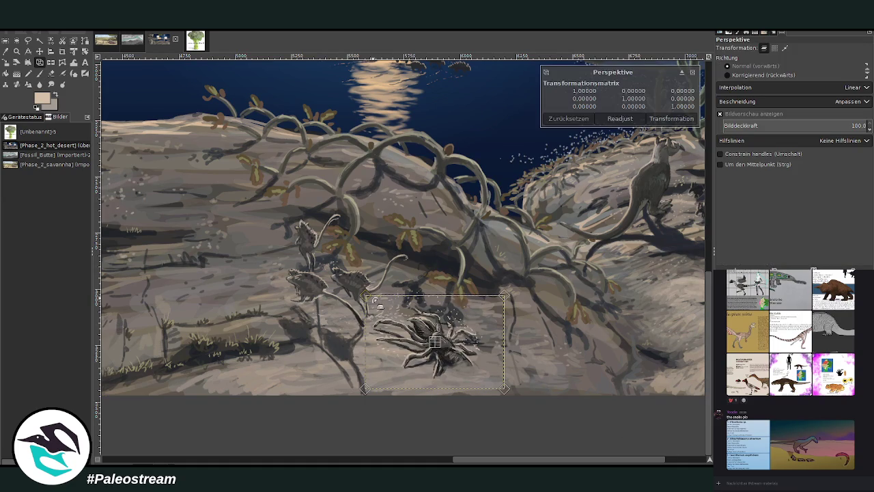
{"action": "left_click_drag", "start_coordinate": [504, 389], "coordinate": [512, 390]}
{"action": "left_click_drag", "start_coordinate": [367, 308], "coordinate": [366, 313]}
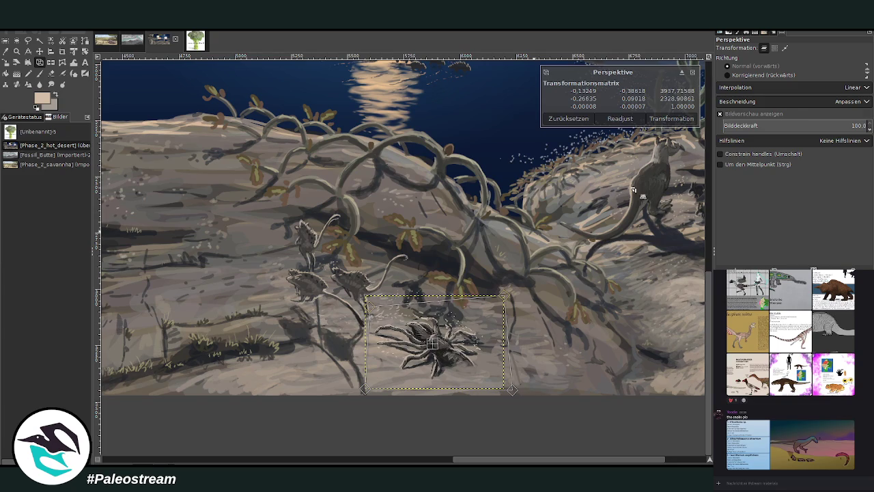
{"action": "left_click", "coordinate": [686, 119]}
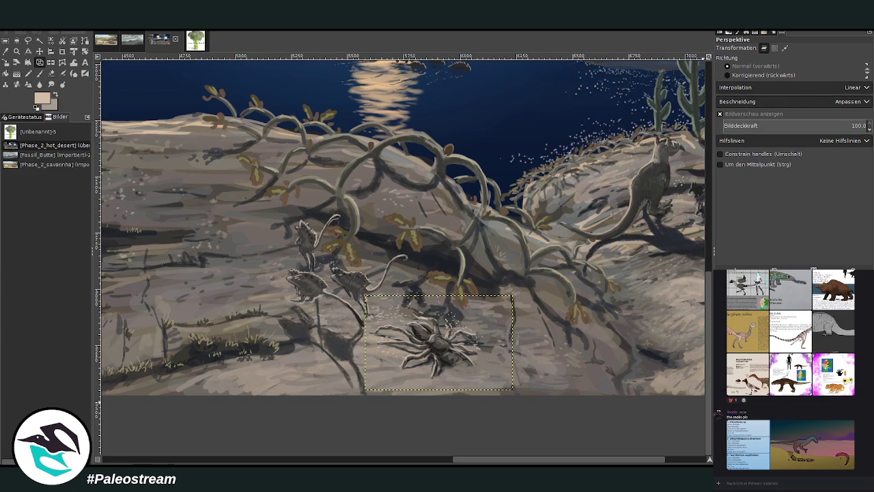
{"action": "scroll", "coordinate": [403, 405], "scroll_direction": "down", "scroll_amount": 1}
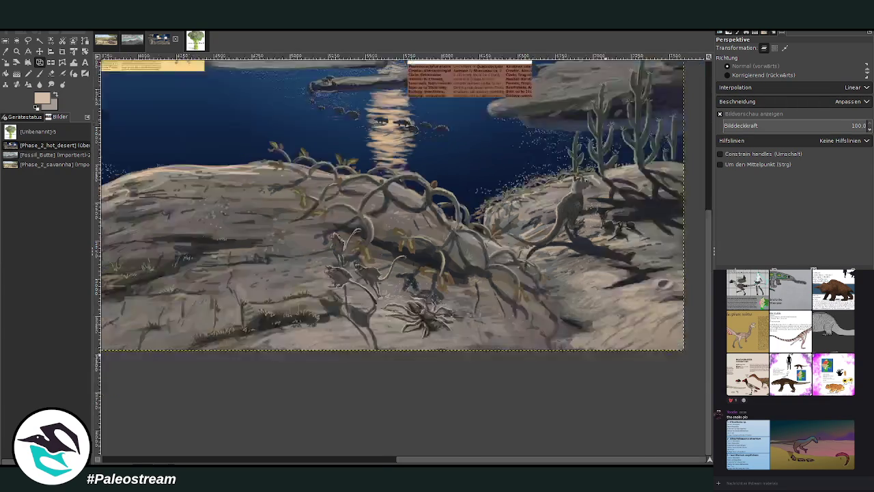
{"action": "scroll", "coordinate": [403, 405], "scroll_direction": "down", "scroll_amount": 2}
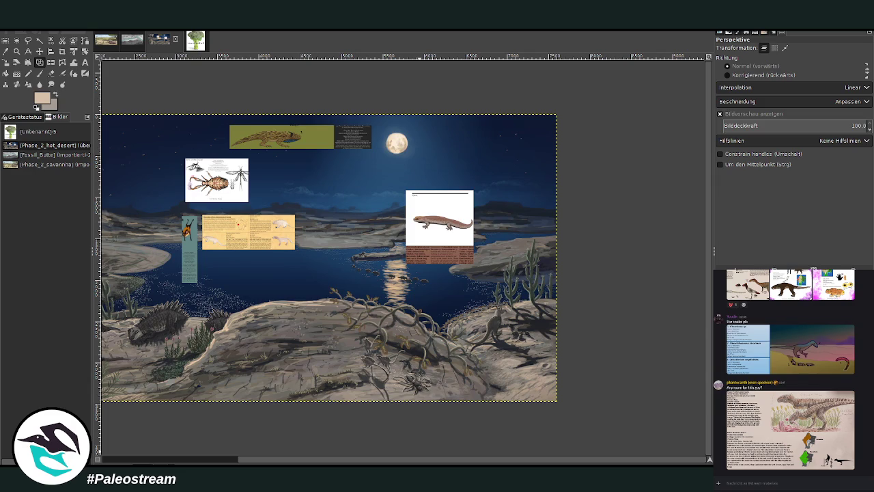
Zoom in on the lake with the species cards and remove the insect card from the sky.
{"action": "left_click", "coordinate": [17, 51]}
{"action": "left_click_drag", "start_coordinate": [185, 179], "coordinate": [503, 407]}
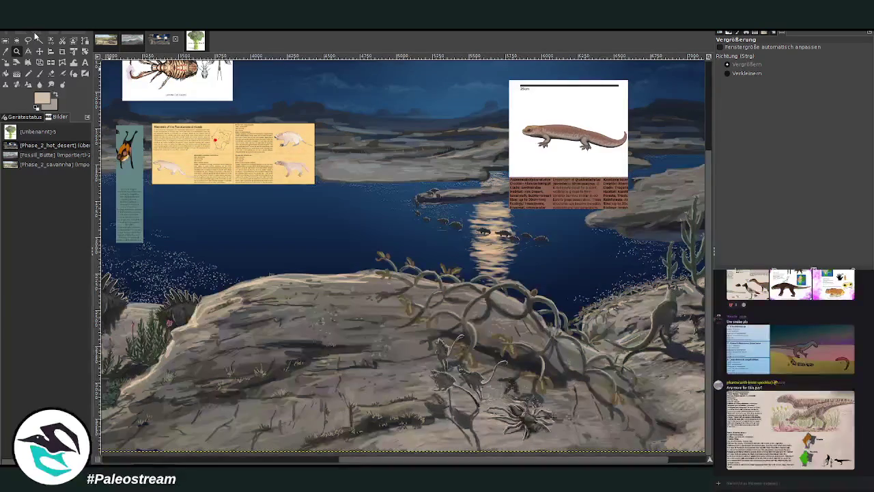
{"action": "left_click", "coordinate": [40, 52]}
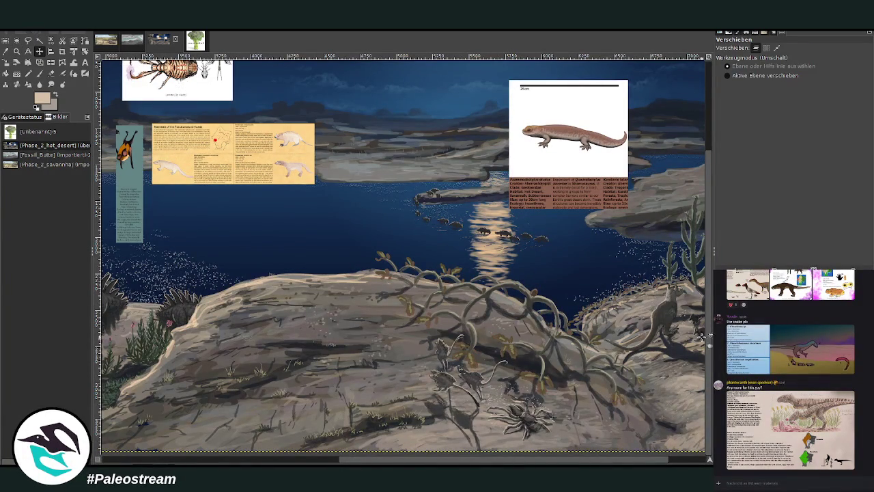
{"action": "key", "text": "Page_Up"}
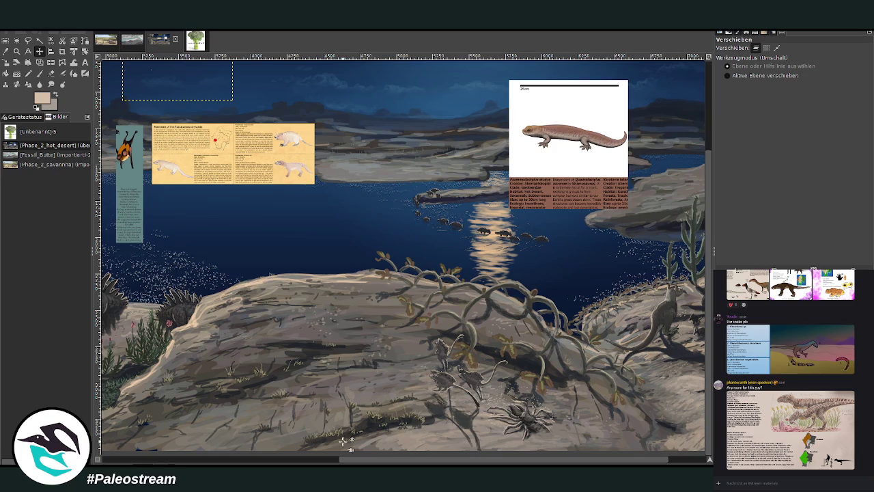
{"action": "left_click_drag", "start_coordinate": [352, 458], "coordinate": [222, 458]}
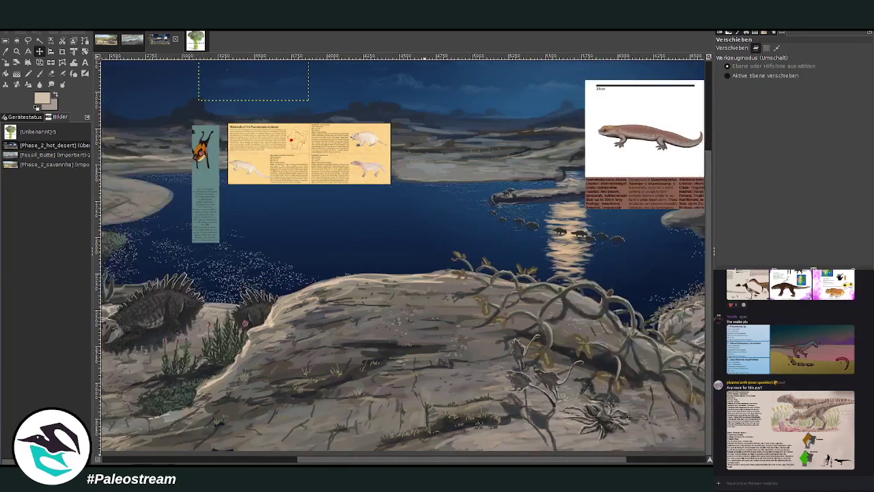
{"action": "left_click_drag", "start_coordinate": [222, 459], "coordinate": [356, 459]}
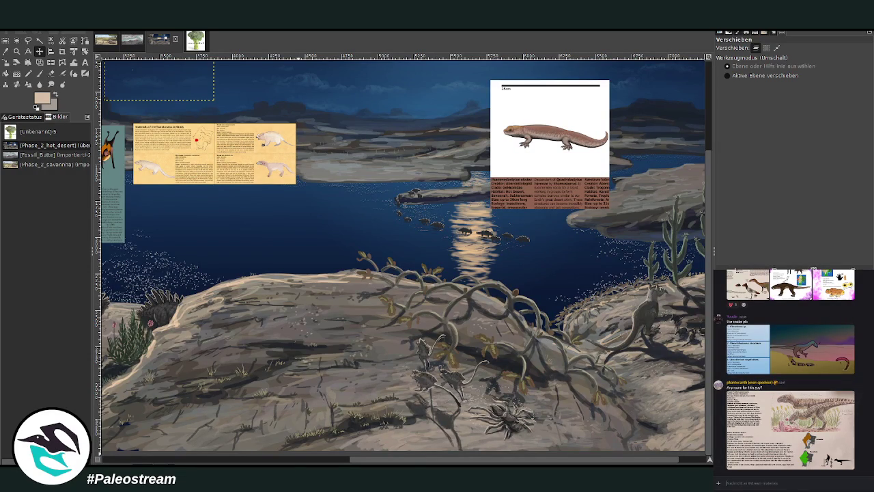
{"action": "scroll", "coordinate": [861, 425], "scroll_direction": "down", "scroll_amount": 10}
{"action": "scroll", "coordinate": [865, 421], "scroll_direction": "up", "scroll_amount": 5}
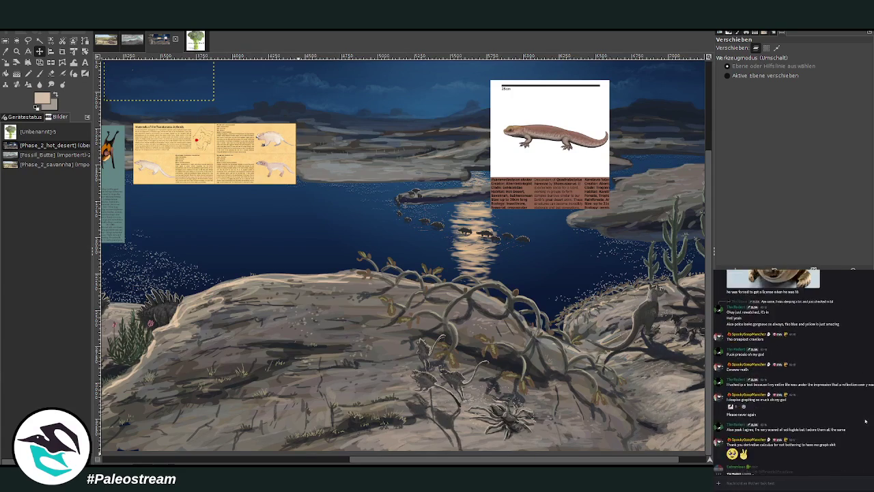
{"action": "scroll", "coordinate": [865, 421], "scroll_direction": "up", "scroll_amount": 3}
{"action": "scroll", "coordinate": [865, 421], "scroll_direction": "up", "scroll_amount": 2}
{"action": "scroll", "coordinate": [865, 421], "scroll_direction": "up", "scroll_amount": 2}
{"action": "scroll", "coordinate": [865, 421], "scroll_direction": "down", "scroll_amount": 3}
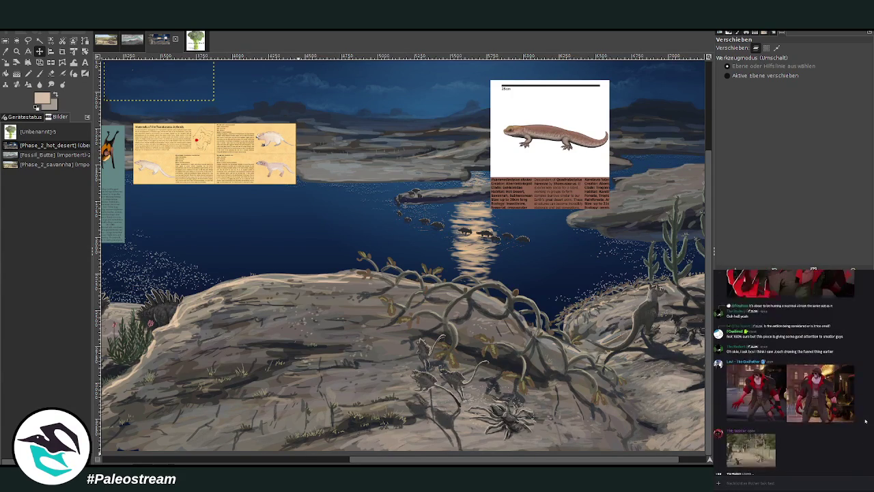
{"action": "scroll", "coordinate": [865, 421], "scroll_direction": "down", "scroll_amount": 2}
{"action": "scroll", "coordinate": [865, 421], "scroll_direction": "down", "scroll_amount": 3}
{"action": "scroll", "coordinate": [865, 421], "scroll_direction": "up", "scroll_amount": 3}
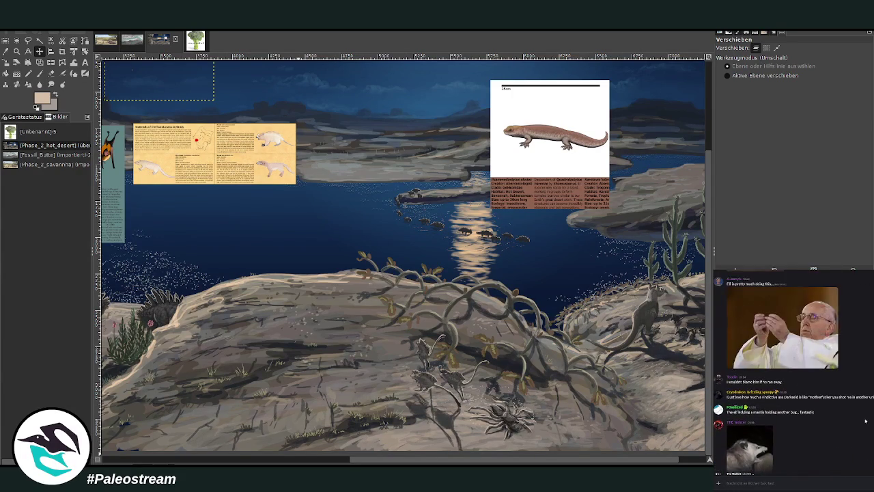
{"action": "scroll", "coordinate": [865, 421], "scroll_direction": "down", "scroll_amount": 1}
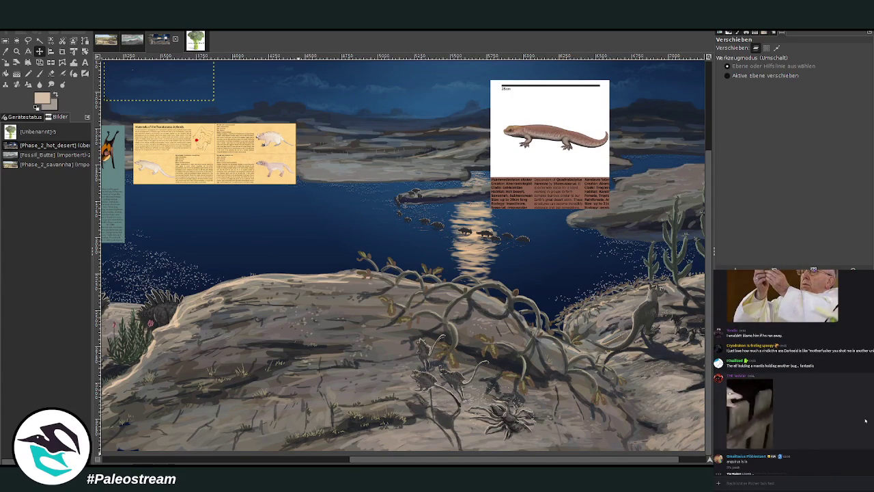
{"action": "scroll", "coordinate": [865, 421], "scroll_direction": "up", "scroll_amount": 2}
{"action": "scroll", "coordinate": [865, 421], "scroll_direction": "up", "scroll_amount": 2}
{"action": "scroll", "coordinate": [865, 420], "scroll_direction": "up", "scroll_amount": 2}
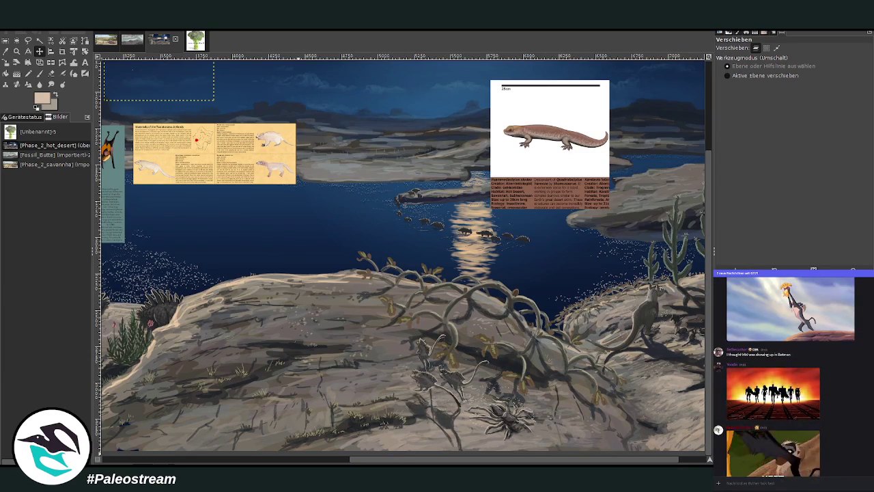
{"action": "scroll", "coordinate": [848, 432], "scroll_direction": "down", "scroll_amount": 10}
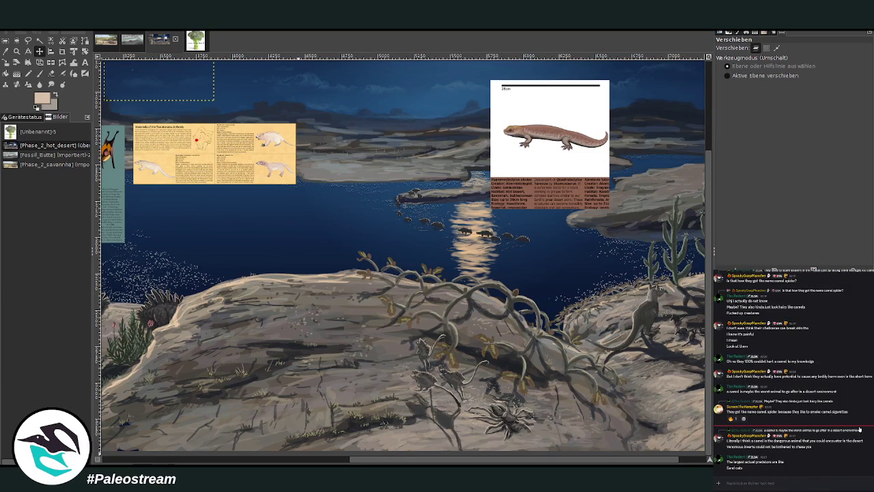
{"action": "scroll", "coordinate": [859, 429], "scroll_direction": "up", "scroll_amount": 5}
{"action": "scroll", "coordinate": [861, 423], "scroll_direction": "up", "scroll_amount": 3}
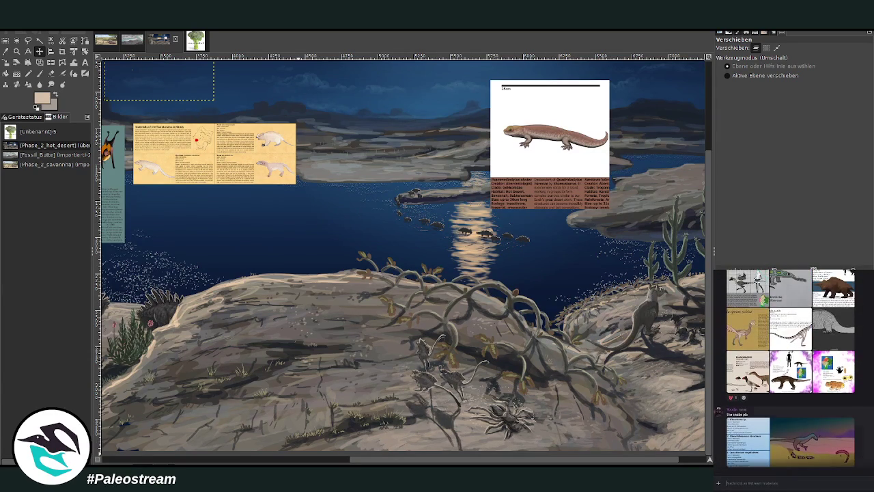
{"action": "scroll", "coordinate": [792, 369], "scroll_direction": "up", "scroll_amount": 2}
{"action": "scroll", "coordinate": [792, 368], "scroll_direction": "up", "scroll_amount": 2}
{"action": "scroll", "coordinate": [791, 372], "scroll_direction": "up", "scroll_amount": 3}
{"action": "scroll", "coordinate": [792, 372], "scroll_direction": "up", "scroll_amount": 3}
{"action": "scroll", "coordinate": [792, 372], "scroll_direction": "up", "scroll_amount": 3}
{"action": "scroll", "coordinate": [790, 368], "scroll_direction": "up", "scroll_amount": 3}
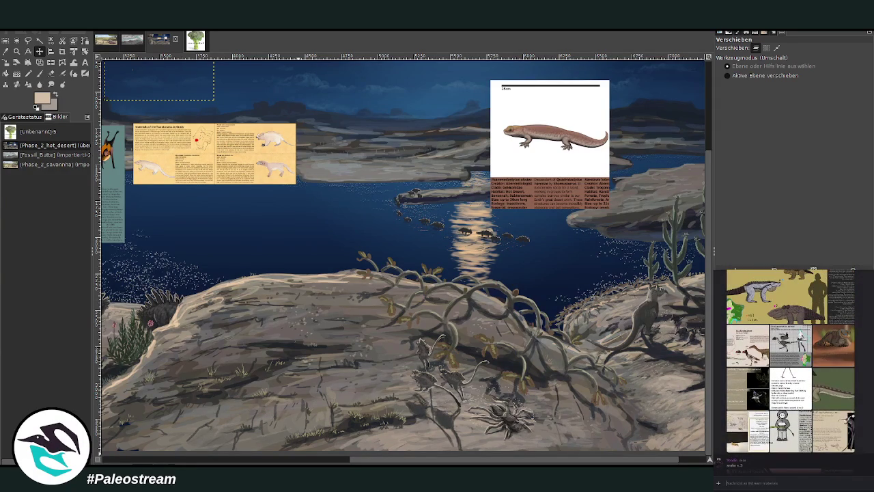
{"action": "scroll", "coordinate": [792, 369], "scroll_direction": "up", "scroll_amount": 1}
{"action": "scroll", "coordinate": [792, 368], "scroll_direction": "up", "scroll_amount": 3}
{"action": "scroll", "coordinate": [792, 368], "scroll_direction": "up", "scroll_amount": 1}
{"action": "scroll", "coordinate": [792, 368], "scroll_direction": "up", "scroll_amount": 3}
{"action": "scroll", "coordinate": [792, 372], "scroll_direction": "up", "scroll_amount": 3}
{"action": "scroll", "coordinate": [792, 372], "scroll_direction": "up", "scroll_amount": 2}
{"action": "scroll", "coordinate": [792, 372], "scroll_direction": "up", "scroll_amount": 2}
{"action": "scroll", "coordinate": [791, 372], "scroll_direction": "up", "scroll_amount": 3}
{"action": "scroll", "coordinate": [790, 369], "scroll_direction": "up", "scroll_amount": 3}
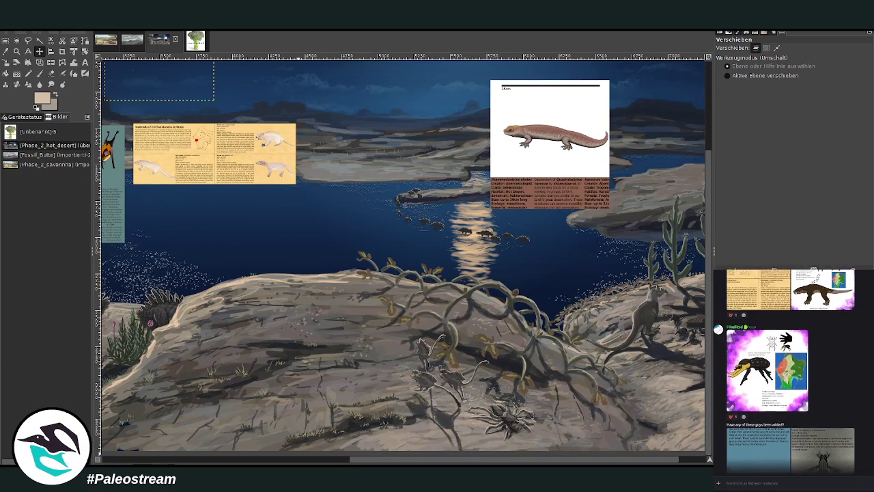
{"action": "scroll", "coordinate": [790, 368], "scroll_direction": "up", "scroll_amount": 3}
{"action": "scroll", "coordinate": [790, 368], "scroll_direction": "up", "scroll_amount": 2}
{"action": "scroll", "coordinate": [789, 369], "scroll_direction": "up", "scroll_amount": 3}
{"action": "scroll", "coordinate": [790, 368], "scroll_direction": "up", "scroll_amount": 3}
{"action": "scroll", "coordinate": [790, 368], "scroll_direction": "up", "scroll_amount": 3}
{"action": "scroll", "coordinate": [790, 368], "scroll_direction": "up", "scroll_amount": 3}
{"action": "scroll", "coordinate": [790, 369], "scroll_direction": "up", "scroll_amount": 3}
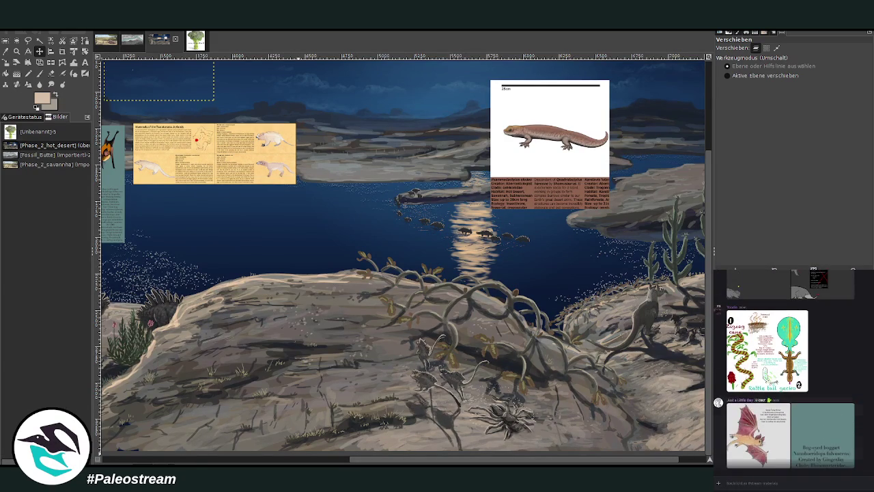
{"action": "scroll", "coordinate": [790, 368], "scroll_direction": "up", "scroll_amount": 3}
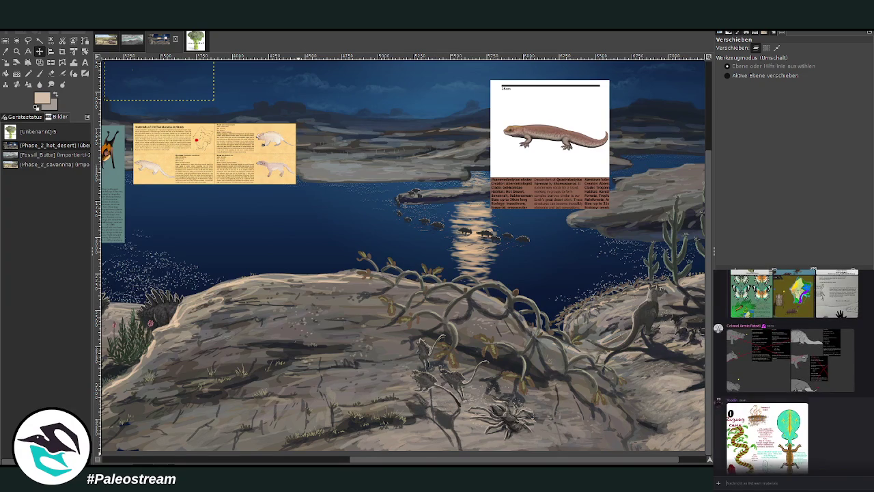
{"action": "scroll", "coordinate": [790, 369], "scroll_direction": "up", "scroll_amount": 2}
{"action": "scroll", "coordinate": [790, 368], "scroll_direction": "up", "scroll_amount": 3}
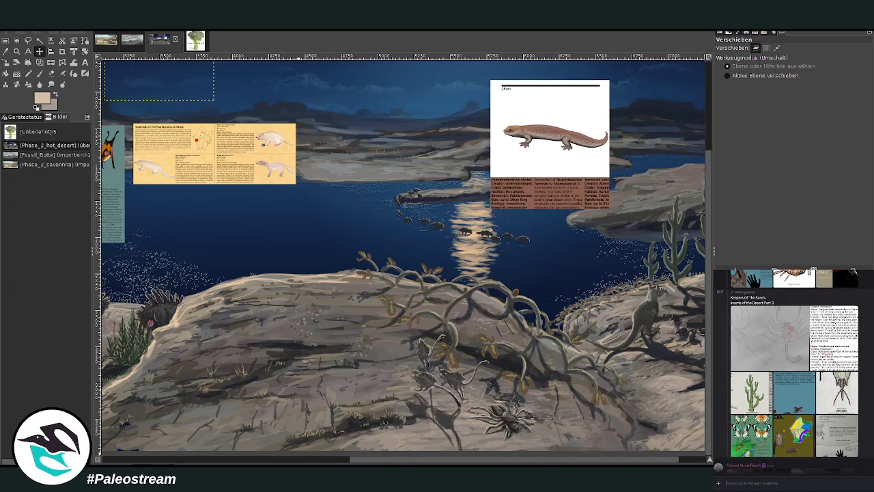
{"action": "left_click", "coordinate": [837, 437]}
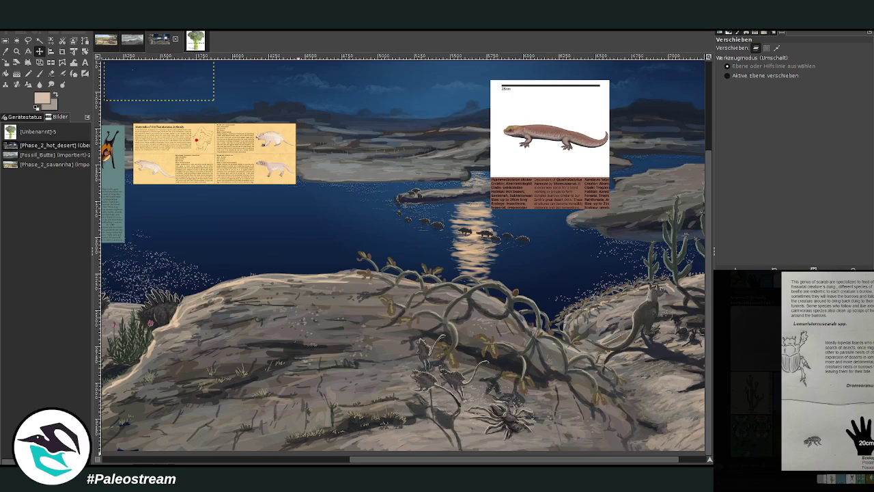
{"action": "key", "text": "Escape"}
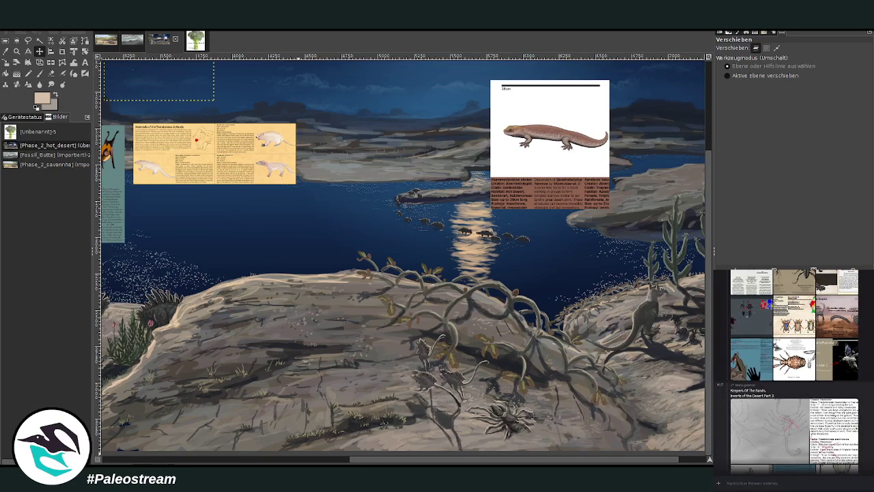
{"action": "scroll", "coordinate": [794, 369], "scroll_direction": "up", "scroll_amount": 2}
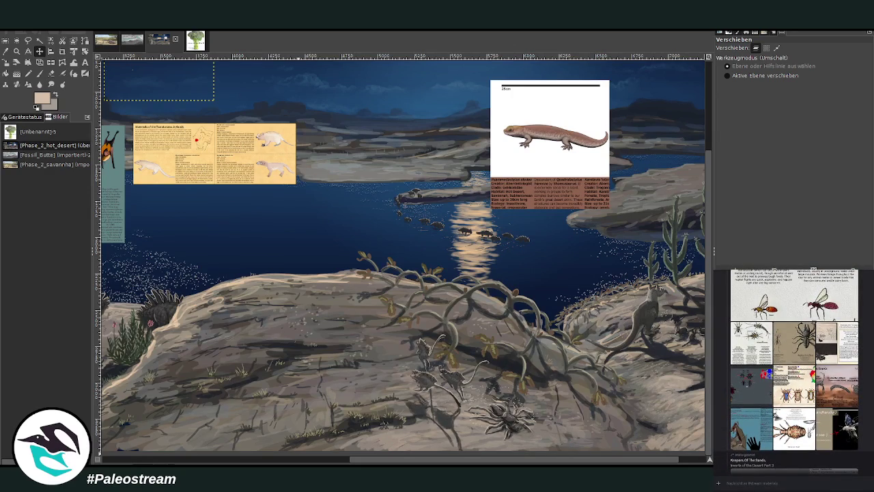
{"action": "scroll", "coordinate": [793, 371], "scroll_direction": "up", "scroll_amount": 2}
{"action": "scroll", "coordinate": [794, 371], "scroll_direction": "up", "scroll_amount": 2}
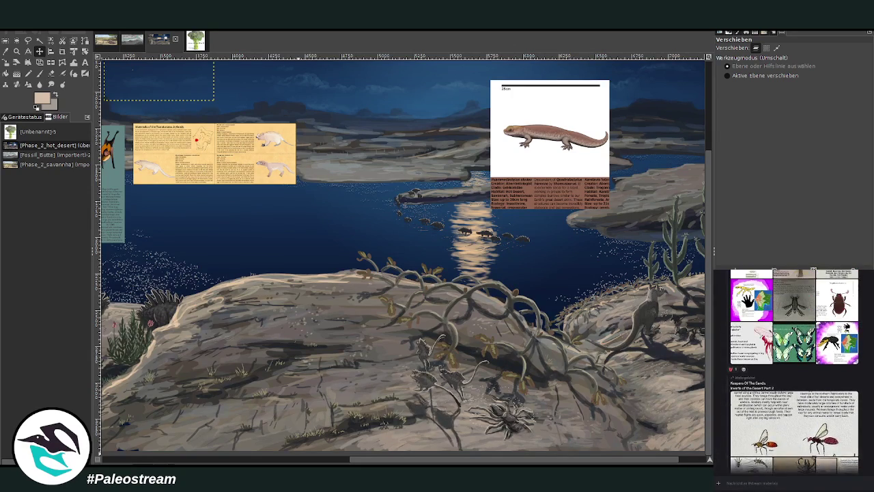
{"action": "left_click", "coordinate": [845, 423]}
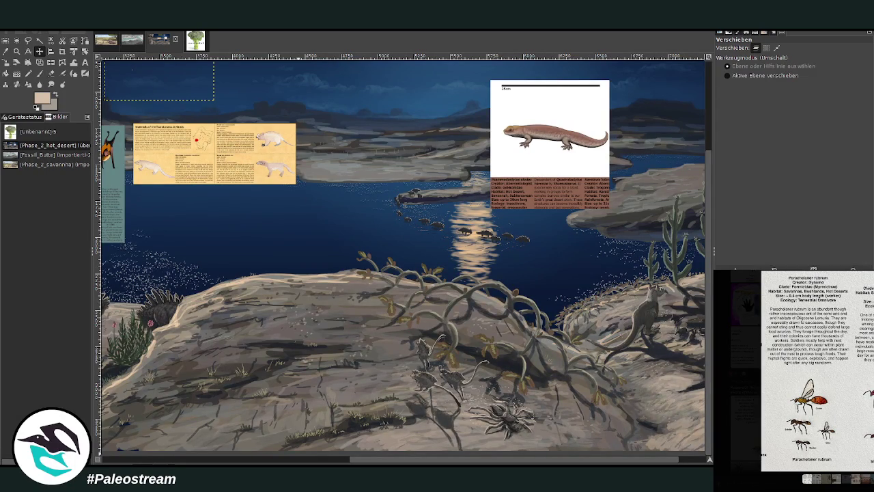
{"action": "key", "text": "Escape"}
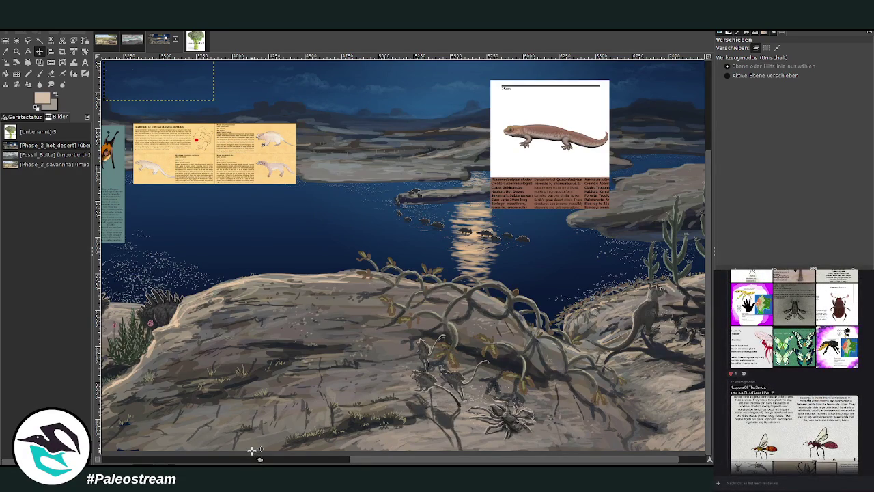
{"action": "left_click", "coordinate": [809, 423]}
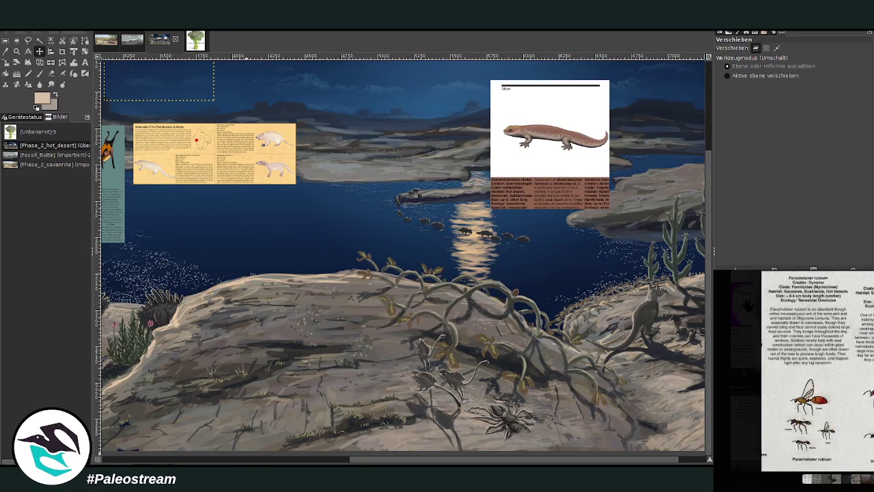
{"action": "right_click", "coordinate": [809, 415]}
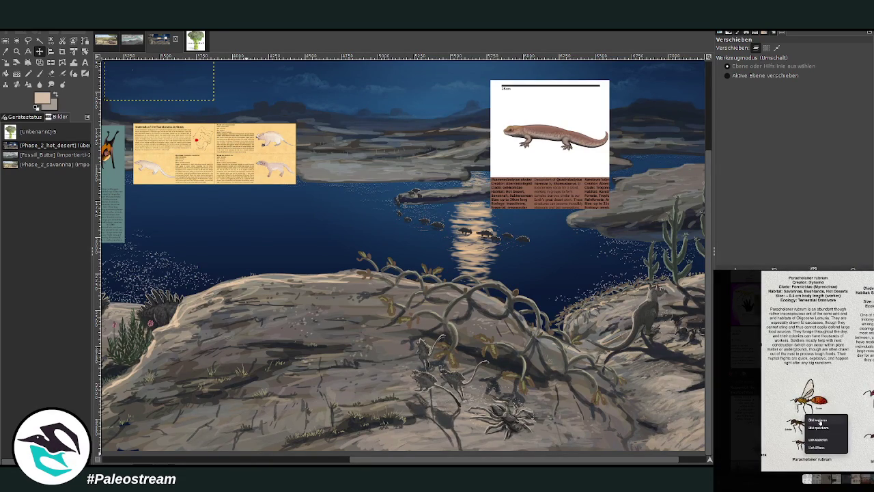
{"action": "left_click", "coordinate": [819, 420]}
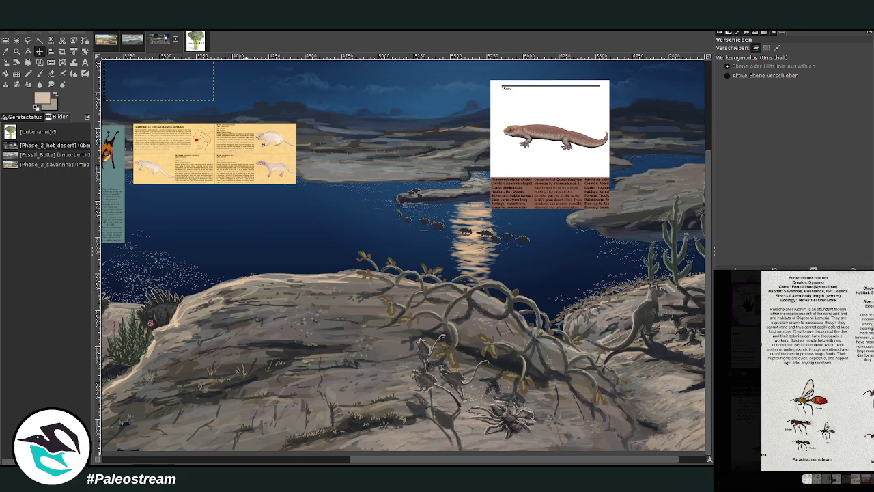
{"action": "key", "text": "Escape"}
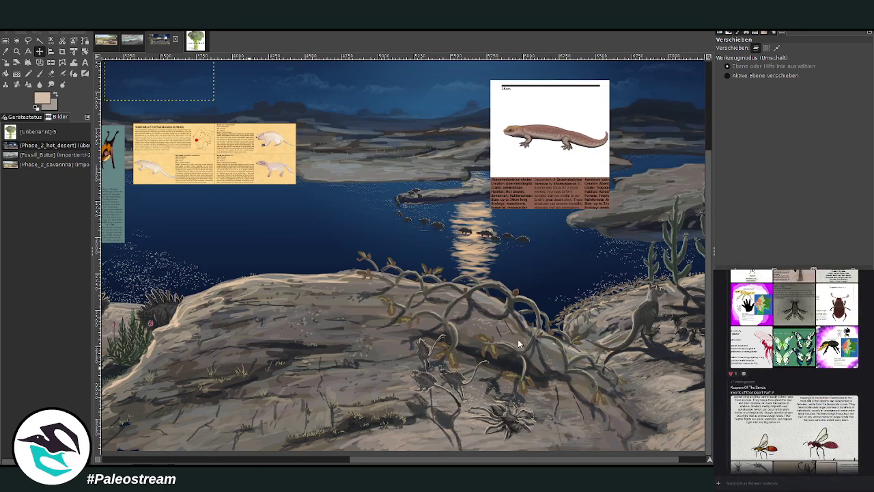
Move the ant reference sheet down to the lower centre and zoom in on it.
{"action": "left_click", "coordinate": [249, 459]}
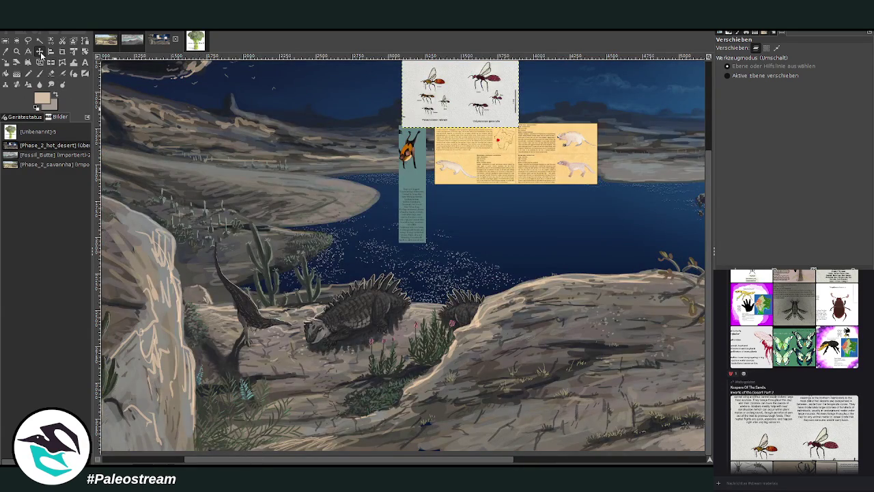
{"action": "left_click_drag", "start_coordinate": [420, 102], "coordinate": [342, 279]}
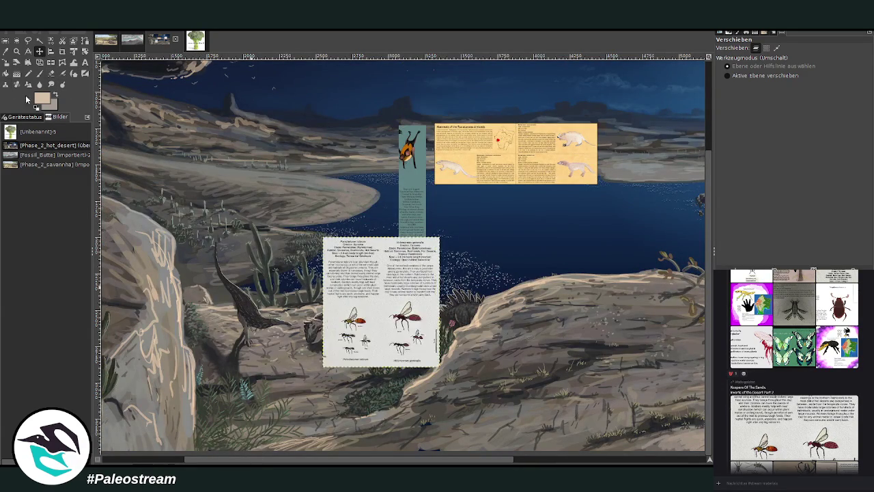
{"action": "left_click", "coordinate": [17, 52]}
{"action": "left_click_drag", "start_coordinate": [338, 225], "coordinate": [454, 396]}
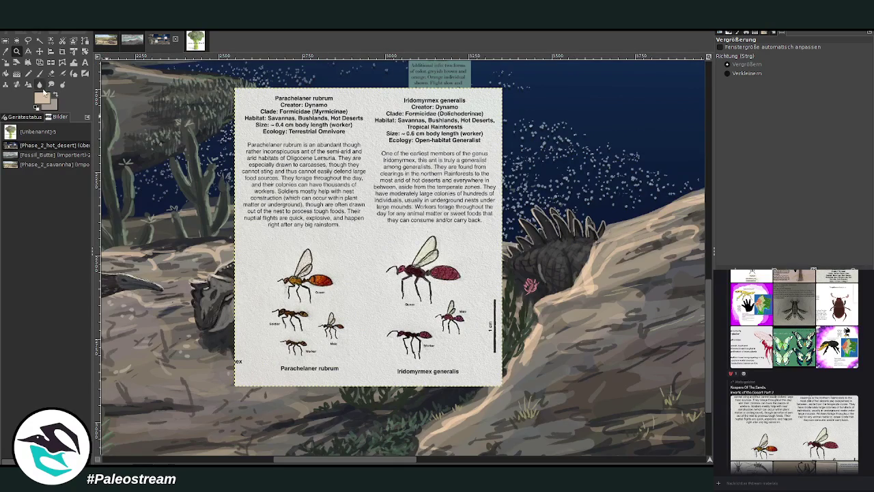
Crop the sheet to the Iridomyrmex generalis half and scale the card smaller.
{"action": "left_click", "coordinate": [62, 51]}
{"action": "left_click_drag", "start_coordinate": [370, 86], "coordinate": [509, 430]}
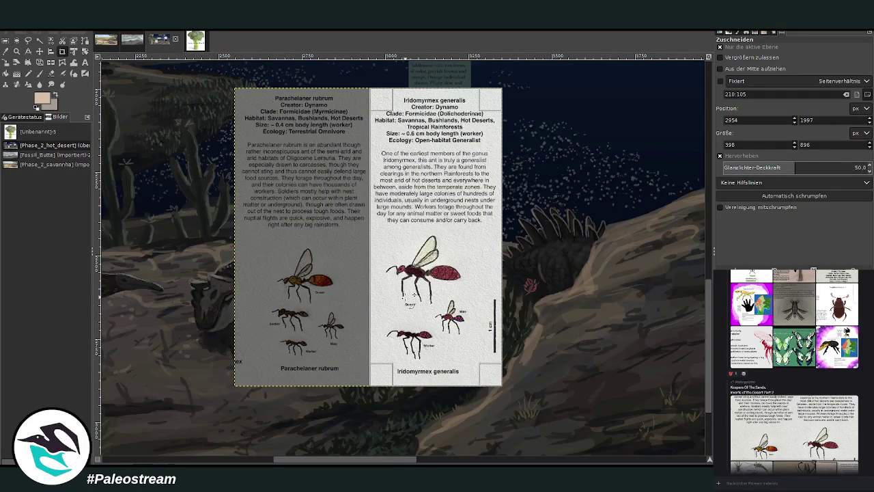
{"action": "left_click", "coordinate": [411, 294]}
{"action": "key", "text": "shift+s"}
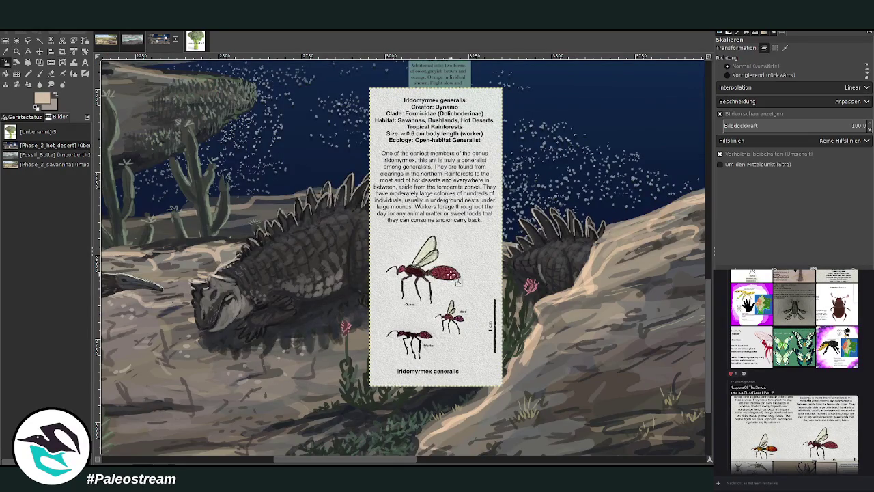
{"action": "left_click", "coordinate": [502, 88]}
{"action": "left_click_drag", "start_coordinate": [502, 88], "coordinate": [438, 230]}
{"action": "key", "text": "Return"}
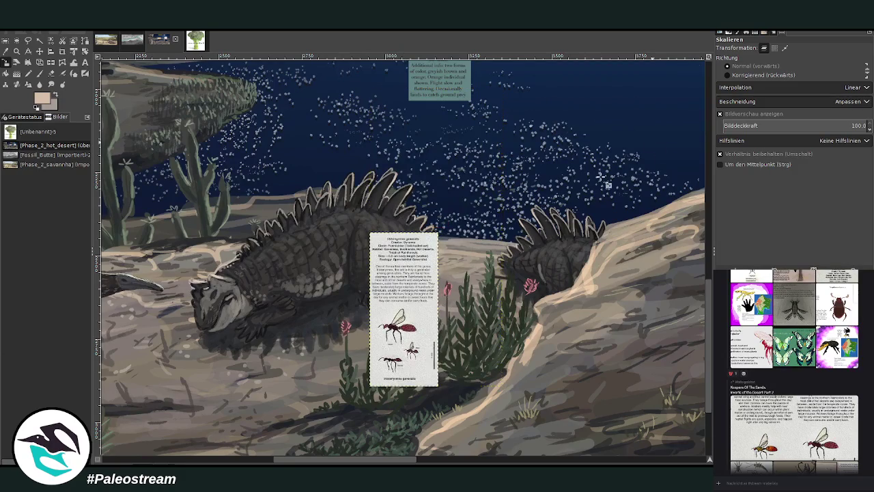
{"action": "scroll", "coordinate": [407, 268], "scroll_direction": "down", "scroll_amount": 3}
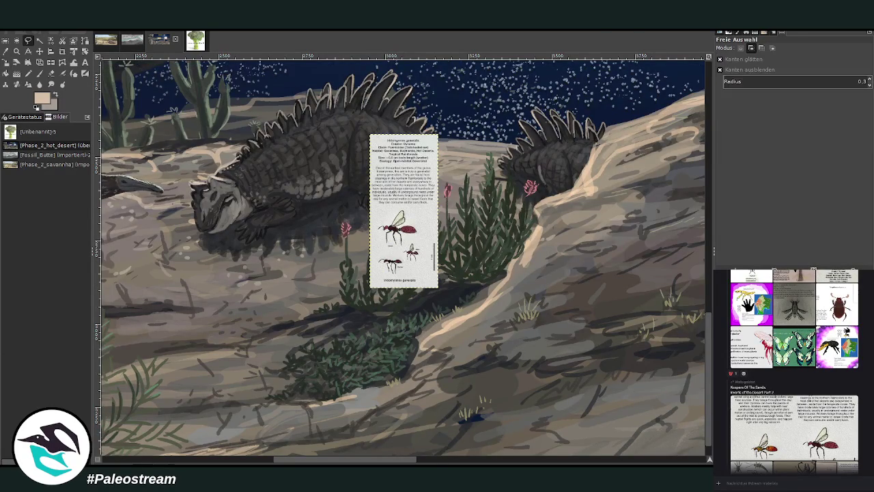
{"action": "left_click", "coordinate": [16, 51]}
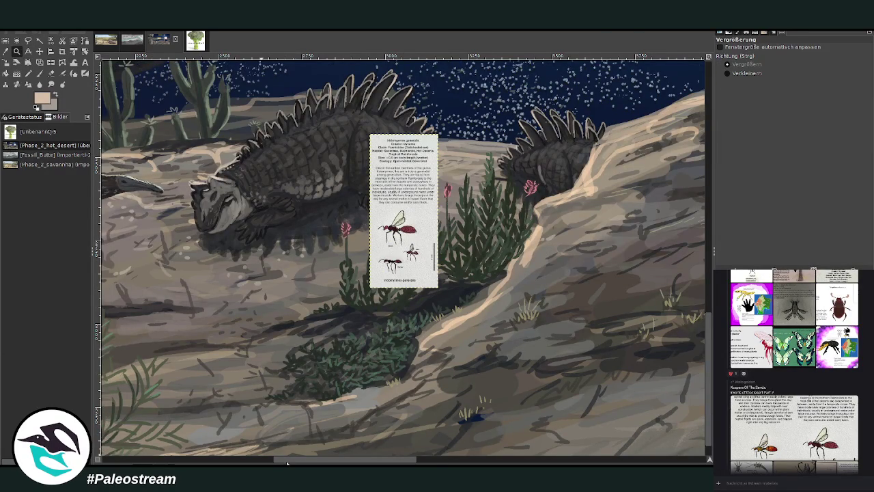
{"action": "scroll", "coordinate": [295, 187], "scroll_direction": "left", "scroll_amount": 5}
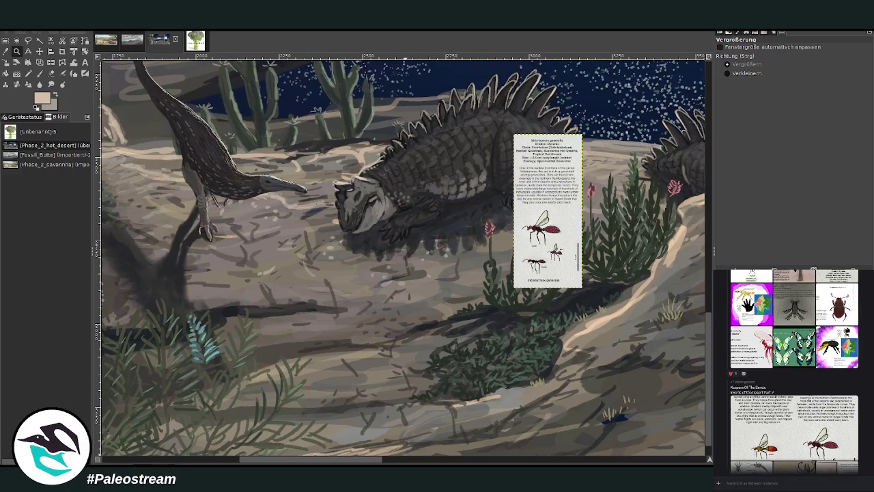
{"action": "left_click_drag", "start_coordinate": [480, 103], "coordinate": [576, 316]}
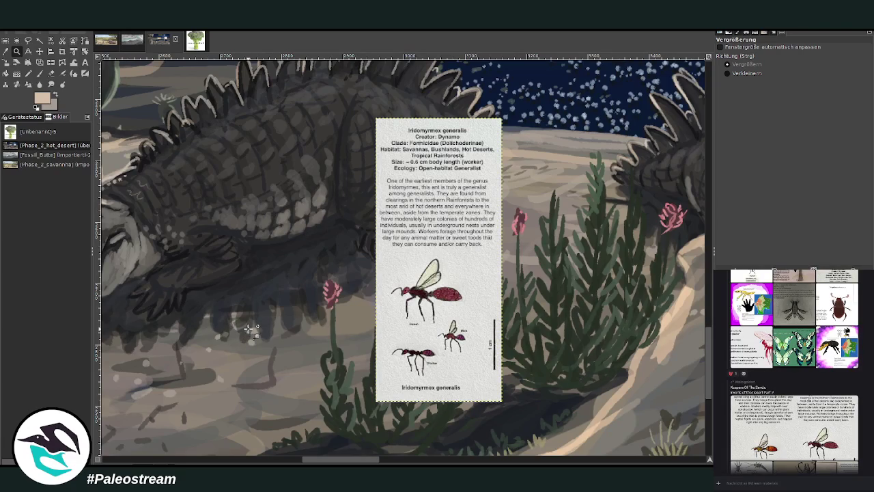
{"action": "scroll", "coordinate": [249, 329], "scroll_direction": "down", "scroll_amount": 4}
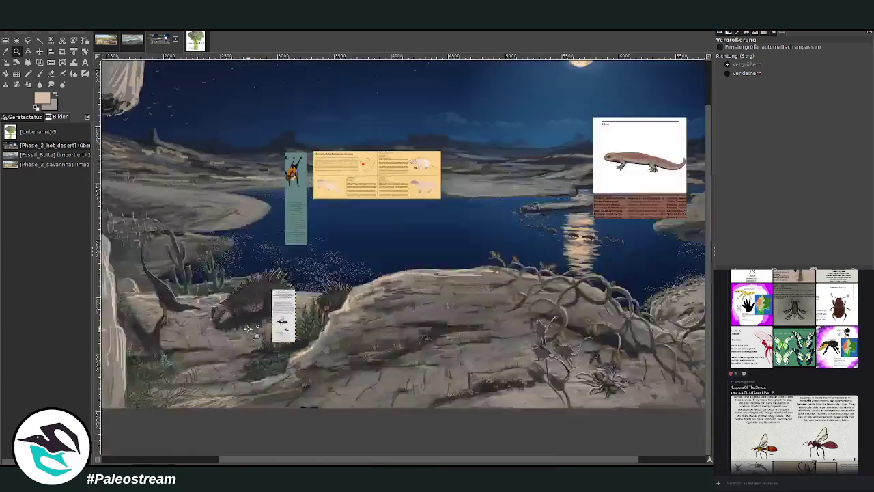
{"action": "scroll", "coordinate": [249, 330], "scroll_direction": "down", "scroll_amount": 1}
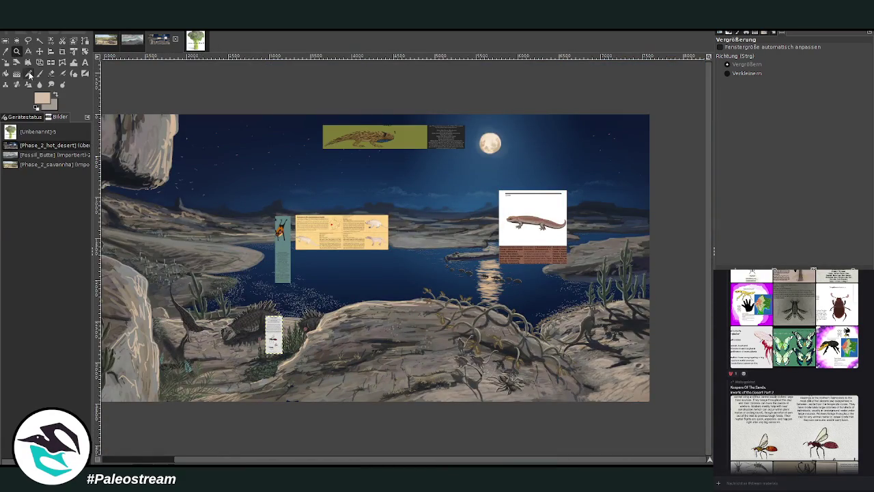
{"action": "left_click_drag", "start_coordinate": [618, 338], "coordinate": [615, 417]}
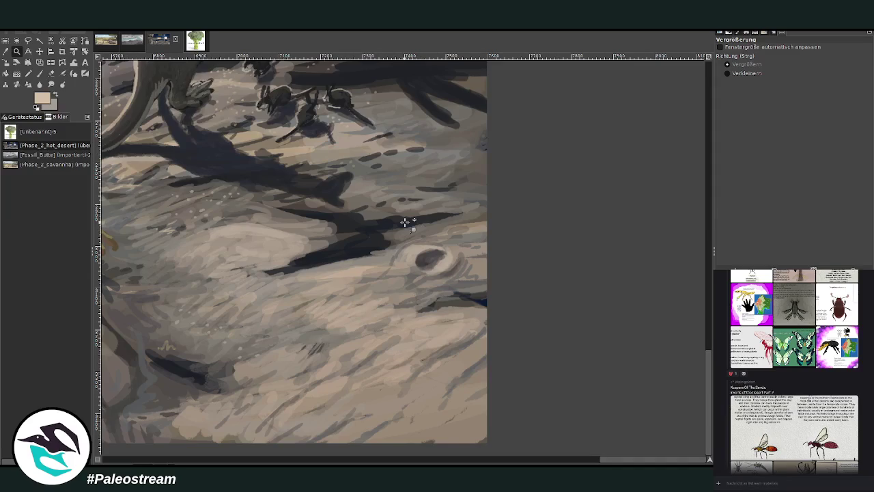
{"action": "scroll", "coordinate": [306, 351], "scroll_direction": "down", "scroll_amount": 5}
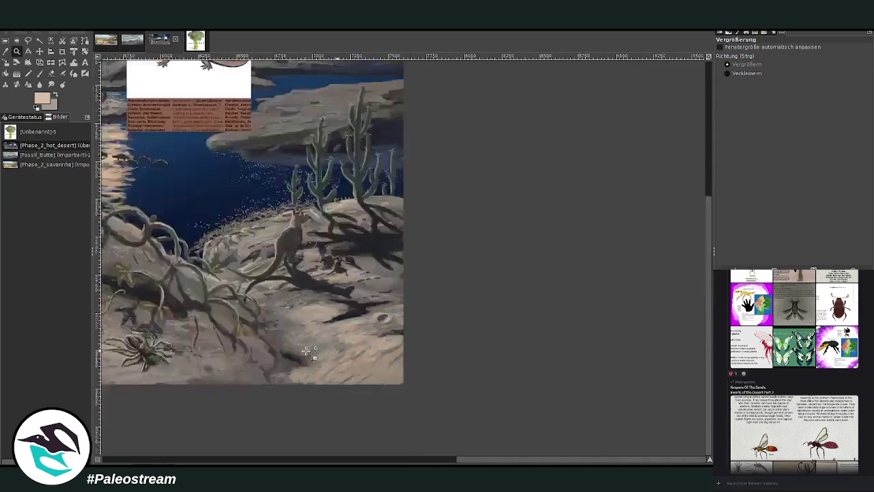
{"action": "left_click_drag", "start_coordinate": [293, 459], "coordinate": [222, 450]}
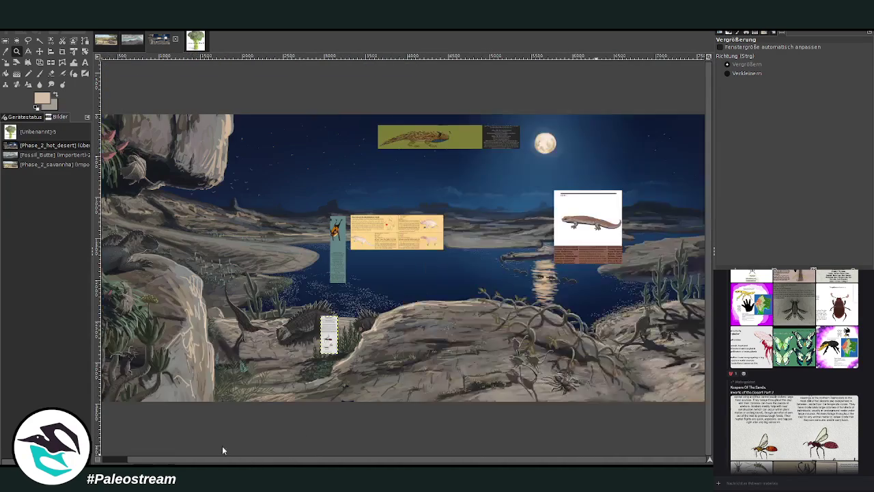
{"action": "left_click_drag", "start_coordinate": [226, 280], "coordinate": [336, 397]}
{"action": "left_click_drag", "start_coordinate": [223, 163], "coordinate": [509, 357]}
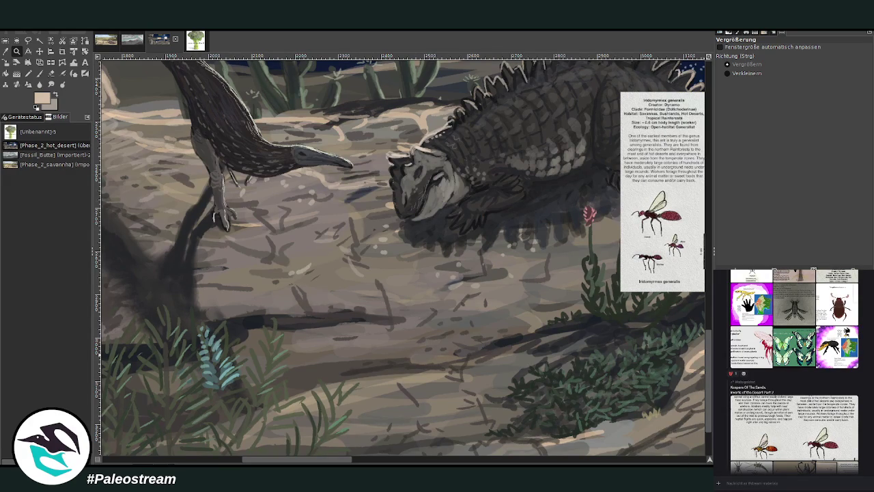
{"action": "key", "text": "o"}
Set the brush size to 76 and paint light beige sand below the shadowed plant.
{"action": "left_click_drag", "start_coordinate": [323, 458], "coordinate": [673, 458]}
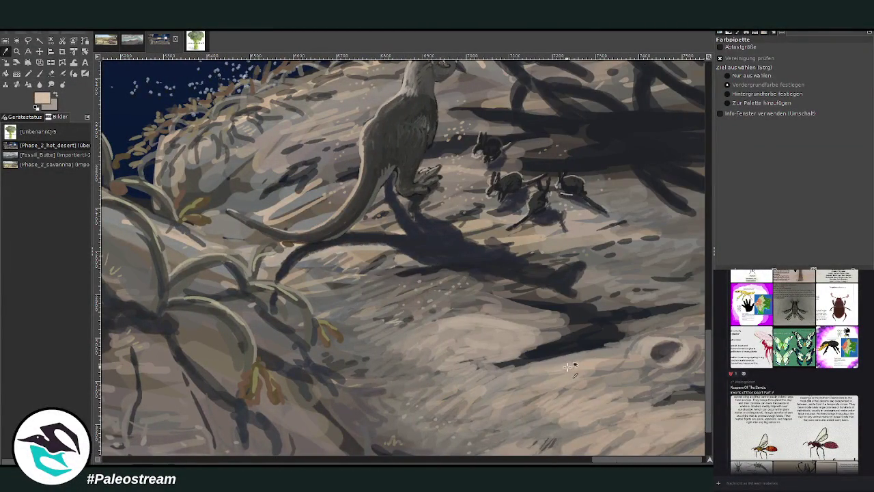
{"action": "left_click_drag", "start_coordinate": [618, 462], "coordinate": [278, 457]}
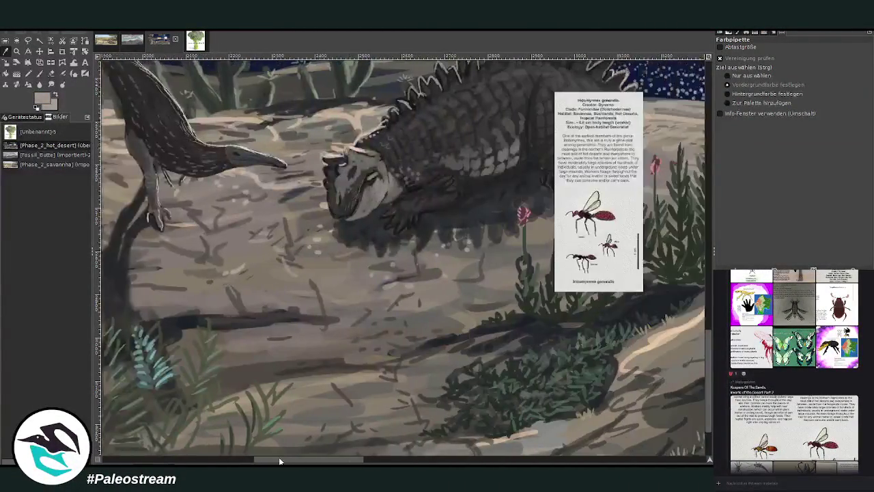
{"action": "left_click", "coordinate": [42, 73]}
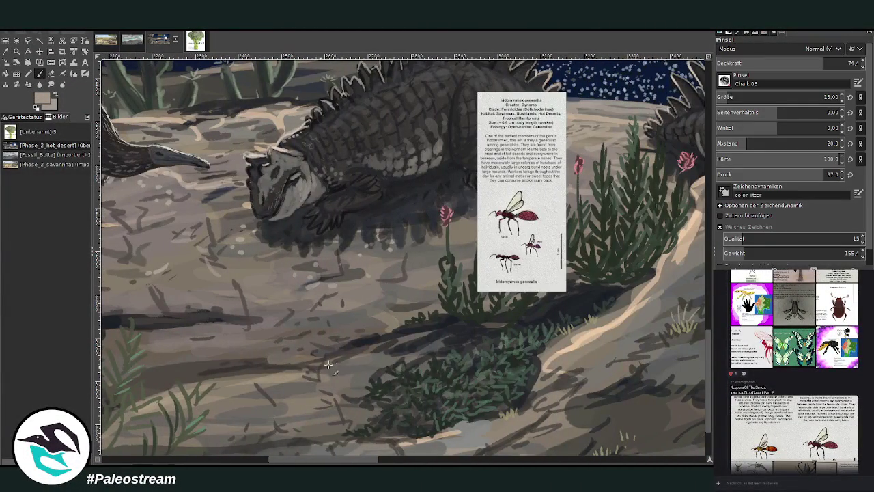
{"action": "left_click", "coordinate": [744, 96]}
{"action": "mouse_move", "coordinate": [374, 374]}
{"action": "left_mouse_down"}
{"action": "mouse_move", "coordinate": [322, 349]}
{"action": "mouse_move", "coordinate": [280, 351]}
{"action": "left_mouse_up"}
{"action": "left_click_drag", "start_coordinate": [361, 352], "coordinate": [277, 348]}
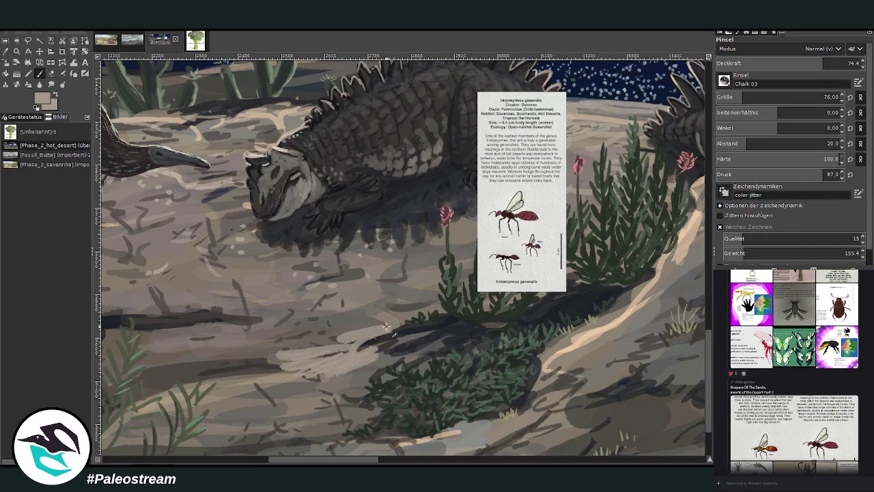
{"action": "mouse_move", "coordinate": [376, 338]}
{"action": "left_mouse_down"}
{"action": "mouse_move", "coordinate": [273, 345]}
{"action": "mouse_move", "coordinate": [279, 331]}
{"action": "left_mouse_up"}
{"action": "mouse_move", "coordinate": [404, 321]}
{"action": "left_mouse_down"}
{"action": "mouse_move", "coordinate": [352, 315]}
{"action": "mouse_move", "coordinate": [279, 287]}
{"action": "left_mouse_up"}
Lower the opacity to 48.6 and spread softer light beige strokes across the sand.
{"action": "left_click_drag", "start_coordinate": [806, 64], "coordinate": [785, 63]}
{"action": "mouse_move", "coordinate": [374, 290]}
{"action": "left_mouse_down"}
{"action": "mouse_move", "coordinate": [319, 281]}
{"action": "mouse_move", "coordinate": [253, 293]}
{"action": "mouse_move", "coordinate": [220, 285]}
{"action": "left_mouse_up"}
{"action": "left_click_drag", "start_coordinate": [300, 300], "coordinate": [198, 304]}
{"action": "mouse_move", "coordinate": [295, 317]}
{"action": "left_mouse_down"}
{"action": "mouse_move", "coordinate": [218, 311]}
{"action": "mouse_move", "coordinate": [187, 333]}
{"action": "mouse_move", "coordinate": [212, 329]}
{"action": "mouse_move", "coordinate": [180, 340]}
{"action": "left_mouse_up"}
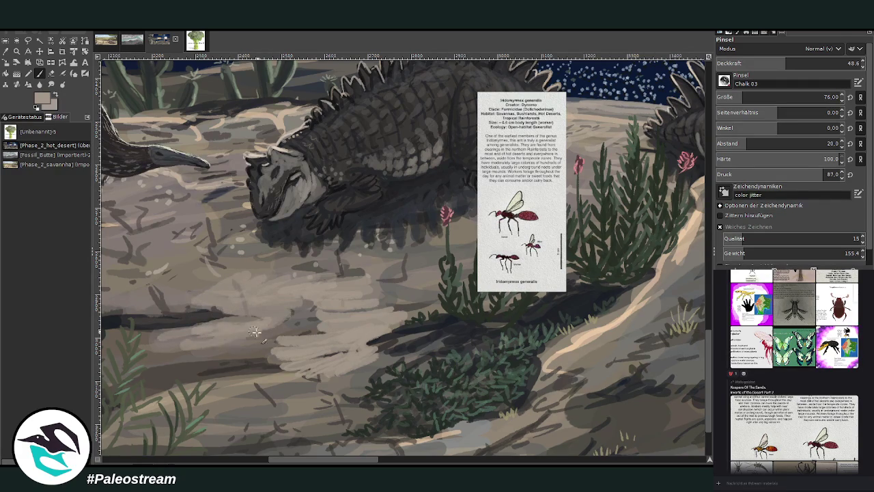
{"action": "left_click_drag", "start_coordinate": [283, 343], "coordinate": [205, 355]}
{"action": "left_click_drag", "start_coordinate": [300, 362], "coordinate": [213, 377]}
{"action": "mouse_move", "coordinate": [359, 369]}
{"action": "left_mouse_down"}
{"action": "mouse_move", "coordinate": [300, 382]}
{"action": "mouse_move", "coordinate": [351, 386]}
{"action": "left_mouse_up"}
{"action": "mouse_move", "coordinate": [403, 358]}
{"action": "left_mouse_down"}
{"action": "mouse_move", "coordinate": [358, 392]}
{"action": "mouse_move", "coordinate": [242, 372]}
{"action": "mouse_move", "coordinate": [214, 357]}
{"action": "mouse_move", "coordinate": [235, 379]}
{"action": "mouse_move", "coordinate": [325, 396]}
{"action": "mouse_move", "coordinate": [287, 307]}
{"action": "mouse_move", "coordinate": [351, 280]}
{"action": "mouse_move", "coordinate": [234, 269]}
{"action": "mouse_move", "coordinate": [184, 304]}
{"action": "mouse_move", "coordinate": [177, 256]}
{"action": "left_mouse_up"}
{"action": "mouse_move", "coordinate": [327, 308]}
{"action": "left_mouse_down"}
{"action": "mouse_move", "coordinate": [427, 311]}
{"action": "mouse_move", "coordinate": [369, 281]}
{"action": "mouse_move", "coordinate": [327, 279]}
{"action": "mouse_move", "coordinate": [345, 275]}
{"action": "left_mouse_up"}
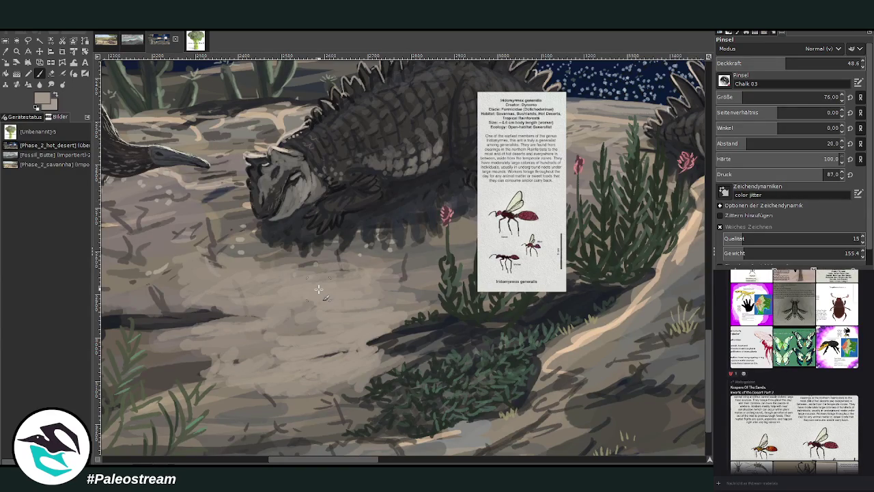
{"action": "mouse_move", "coordinate": [312, 336]}
{"action": "left_mouse_down"}
{"action": "mouse_move", "coordinate": [267, 319]}
{"action": "mouse_move", "coordinate": [240, 332]}
{"action": "left_mouse_up"}
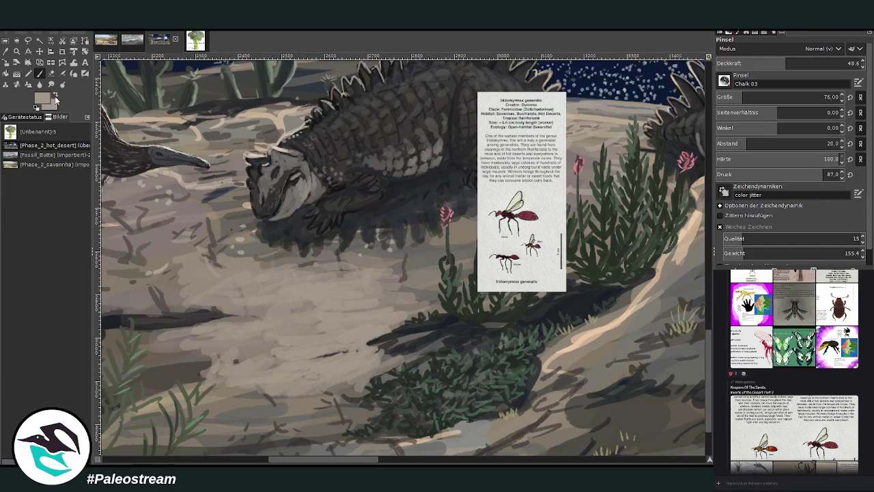
Set the brush opacity to 34.4 and blend faint sand strokes across the patch.
{"action": "left_click", "coordinate": [849, 63]}
{"action": "type", "text": "3"}
{"action": "key", "text": "Return"}
{"action": "mouse_move", "coordinate": [278, 327]}
{"action": "left_mouse_down"}
{"action": "mouse_move", "coordinate": [346, 319]}
{"action": "mouse_move", "coordinate": [335, 305]}
{"action": "left_mouse_up"}
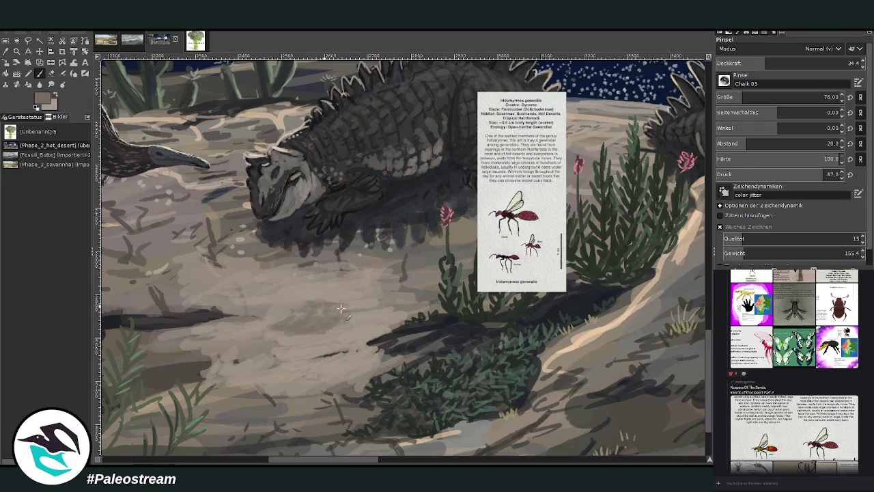
{"action": "mouse_move", "coordinate": [331, 323]}
{"action": "left_mouse_down"}
{"action": "mouse_move", "coordinate": [283, 321]}
{"action": "mouse_move", "coordinate": [276, 307]}
{"action": "mouse_move", "coordinate": [315, 328]}
{"action": "left_mouse_up"}
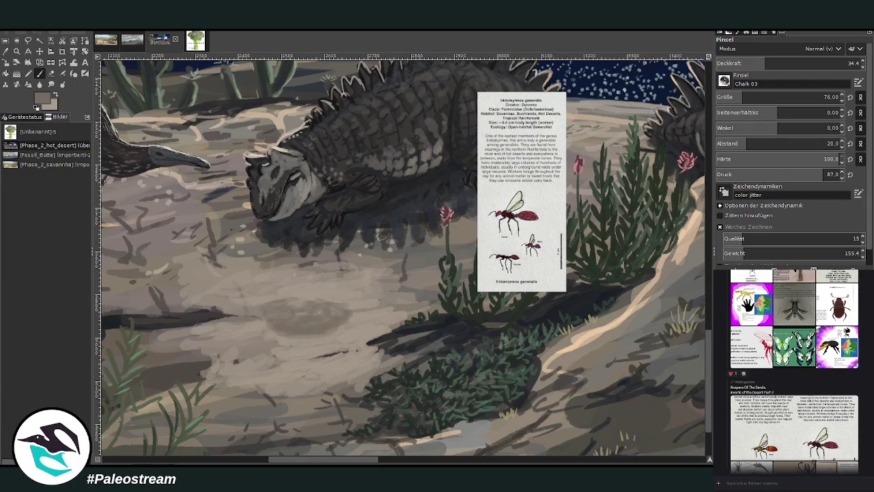
Darken the oval hollow on the sand below the reptile's head.
{"action": "key", "text": "o"}
{"action": "key", "text": "p"}
{"action": "mouse_move", "coordinate": [299, 318]}
{"action": "left_mouse_down"}
{"action": "mouse_move", "coordinate": [282, 301]}
{"action": "mouse_move", "coordinate": [299, 319]}
{"action": "left_mouse_up"}
{"action": "left_click_drag", "start_coordinate": [308, 462], "coordinate": [633, 462]}
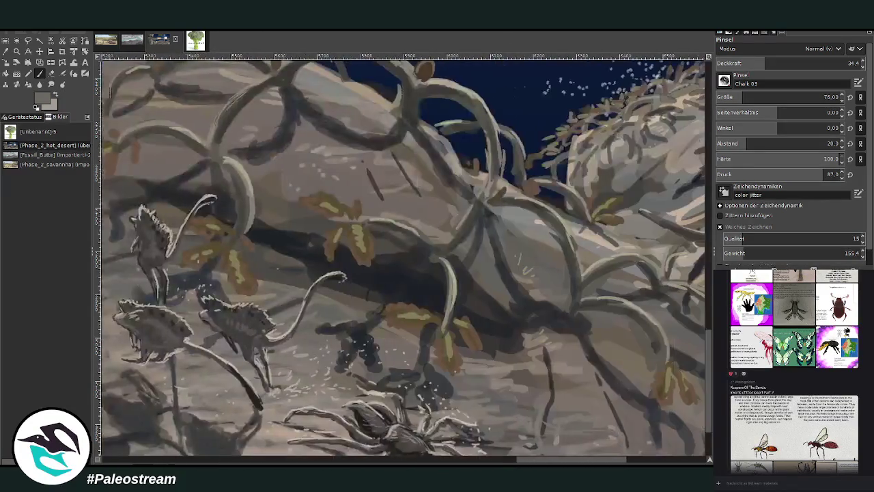
{"action": "left_click", "coordinate": [5, 51]}
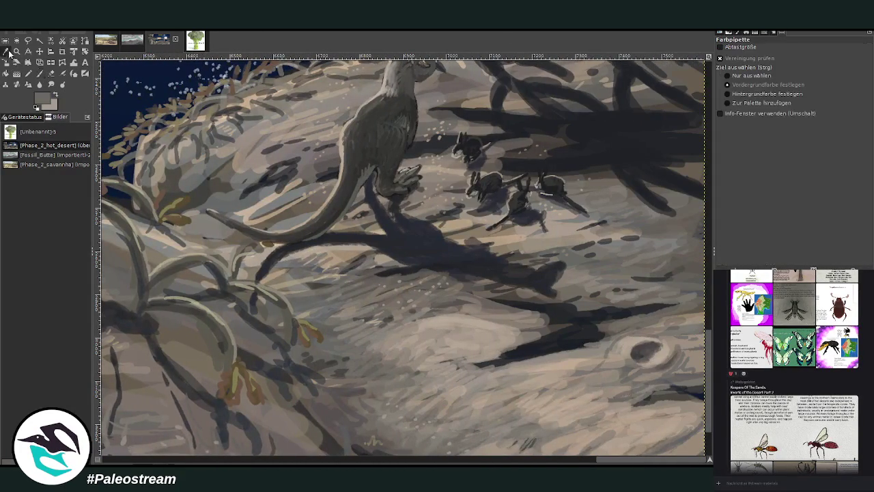
{"action": "left_click", "coordinate": [39, 73]}
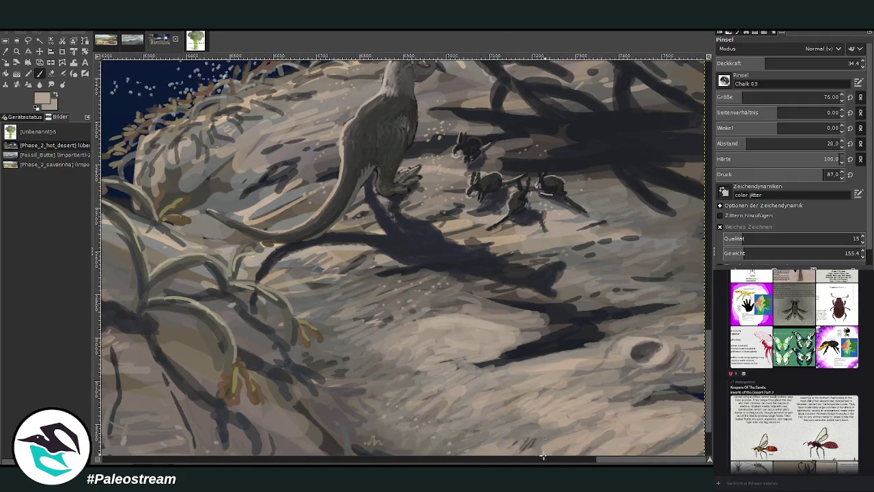
{"action": "left_click_drag", "start_coordinate": [567, 462], "coordinate": [294, 458]}
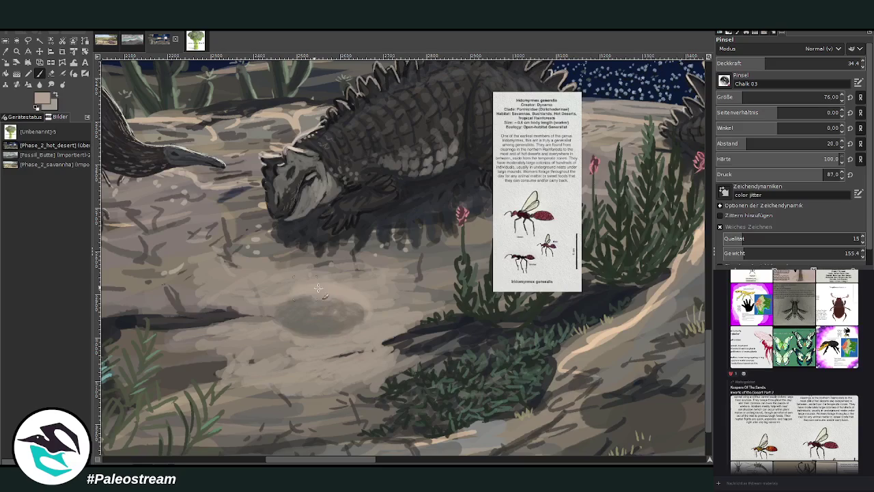
Adjust the brush opacity to 33.4 and sample a new sand colour to paint with.
{"action": "left_click", "coordinate": [804, 63]}
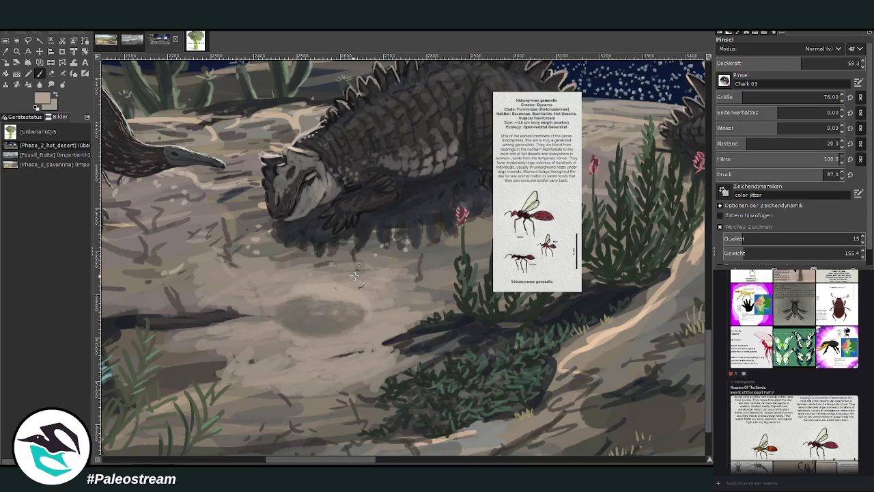
{"action": "left_click_drag", "start_coordinate": [803, 63], "coordinate": [763, 63]}
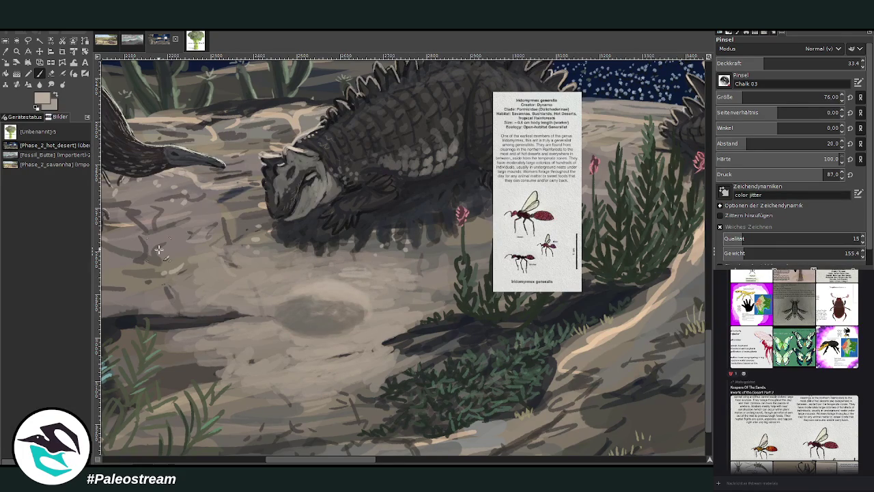
{"action": "left_click", "coordinate": [11, 60]}
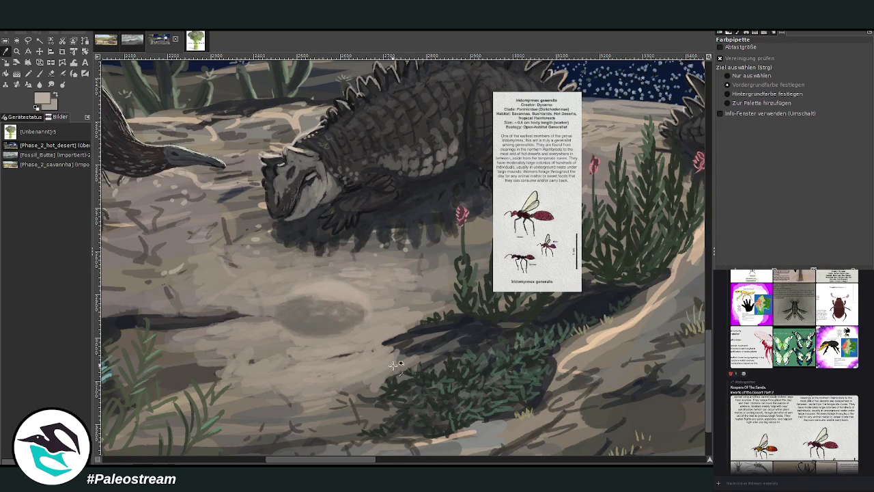
{"action": "left_click", "coordinate": [40, 74]}
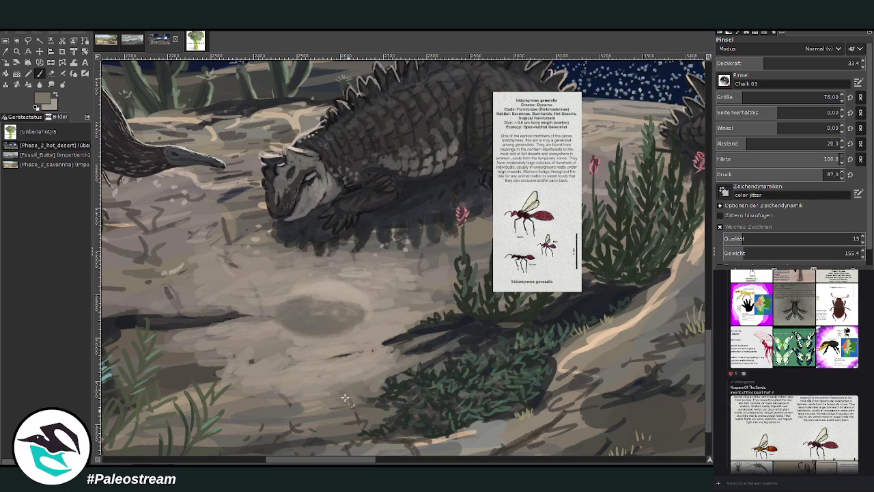
Set the brush opacity to 32.2 and sample a muted colour from the ground.
{"action": "left_click", "coordinate": [795, 62]}
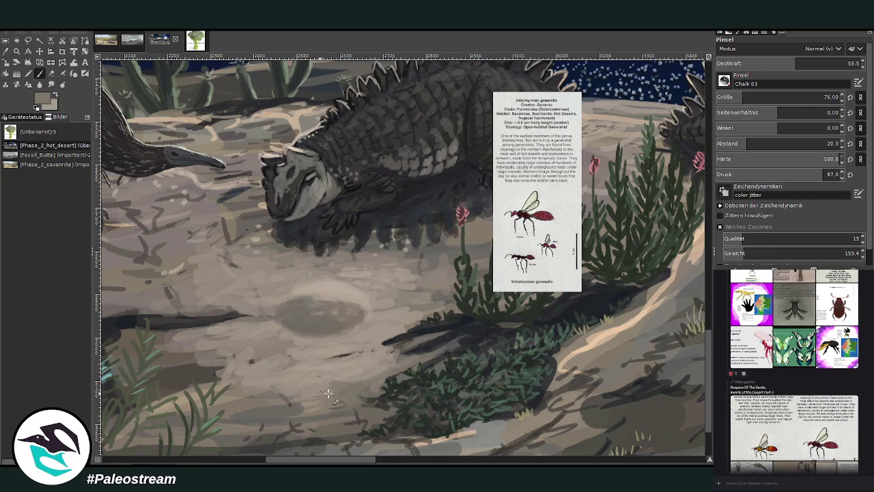
{"action": "left_click", "coordinate": [17, 51]}
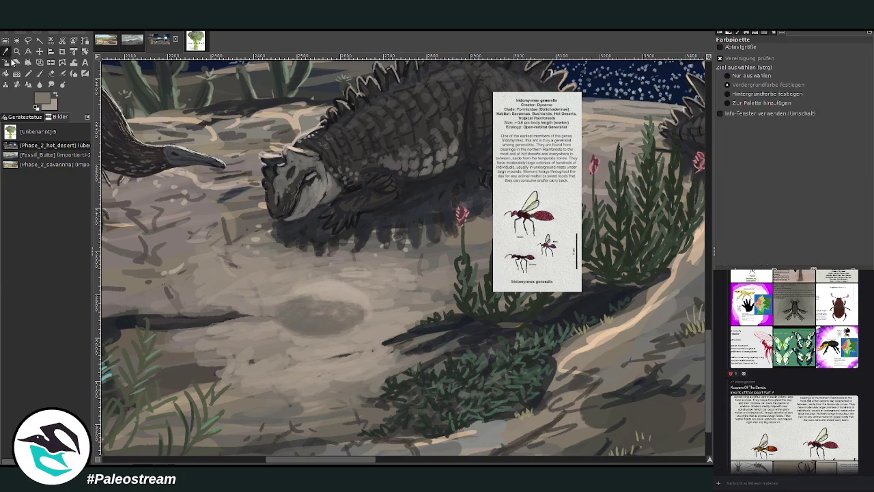
{"action": "key", "text": "p"}
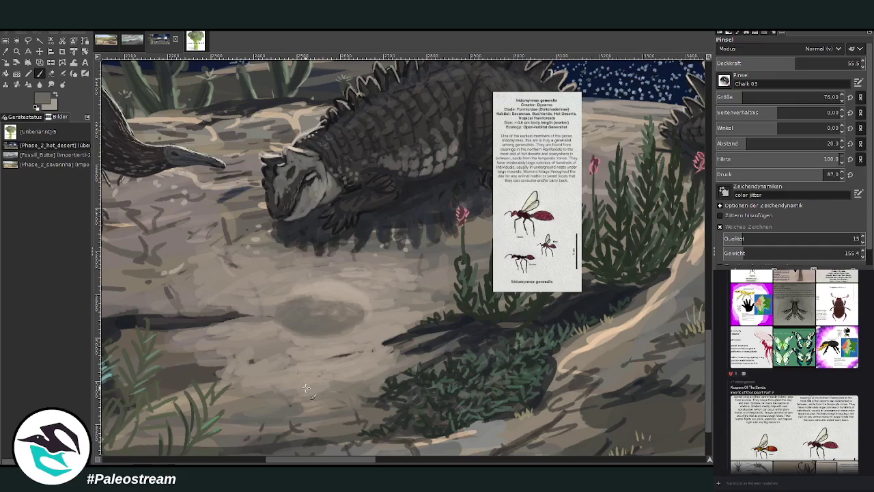
{"action": "left_click_drag", "start_coordinate": [738, 64], "coordinate": [746, 52]}
{"action": "type", "text": "32.2"}
{"action": "key", "text": "Return"}
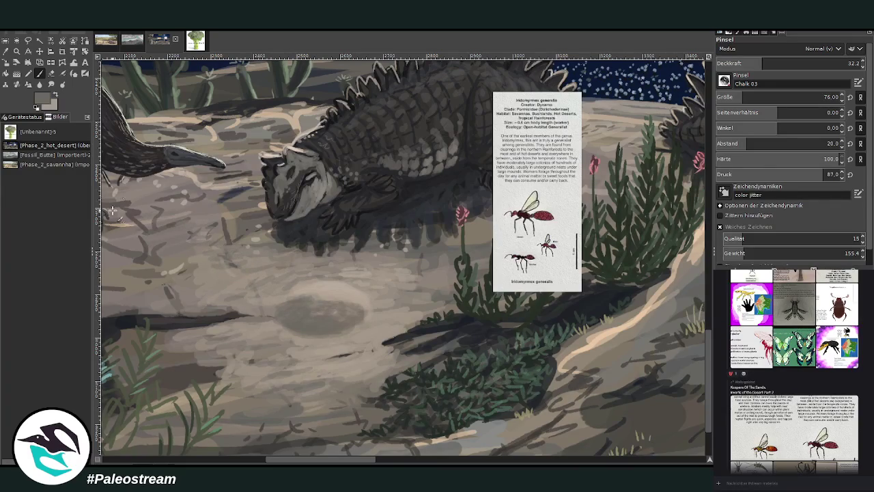
{"action": "key", "text": "o"}
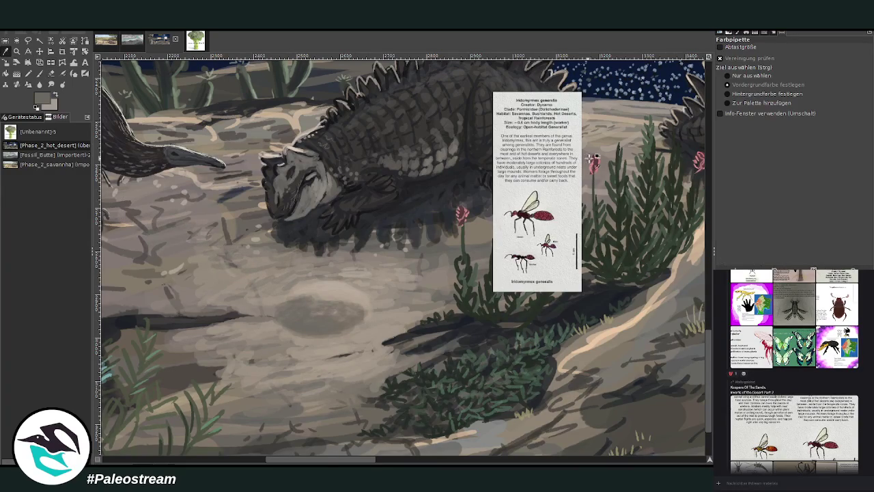
{"action": "left_click", "coordinate": [41, 74]}
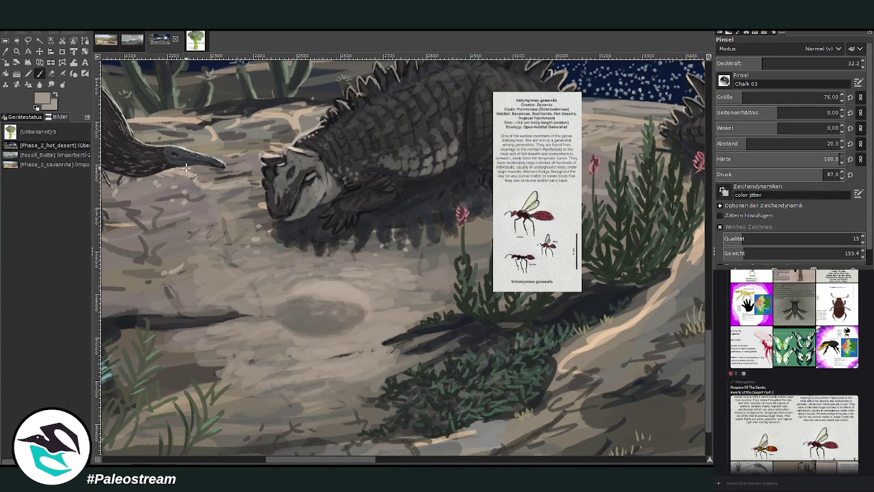
{"action": "scroll", "coordinate": [186, 167], "scroll_direction": "down", "scroll_amount": 3}
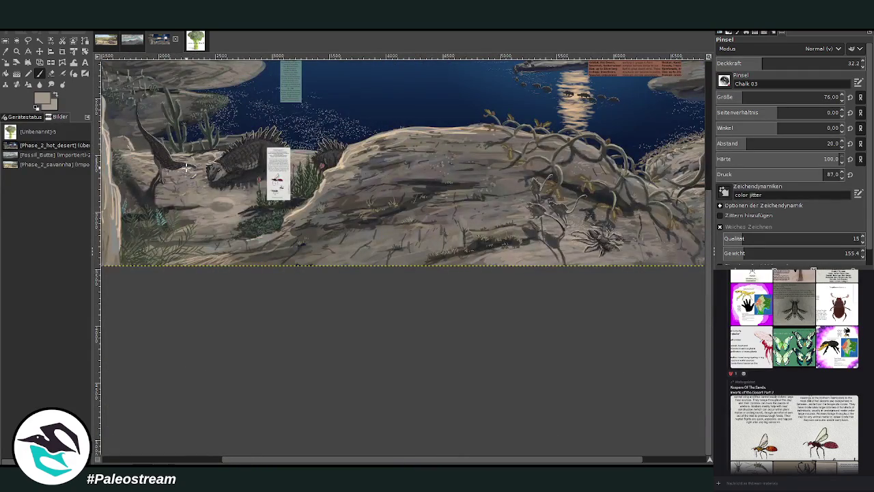
Zoom in on the dark oval and paste the freehand-selected ground as a separate patch.
{"action": "key", "text": "z"}
{"action": "left_click_drag", "start_coordinate": [179, 158], "coordinate": [275, 242]}
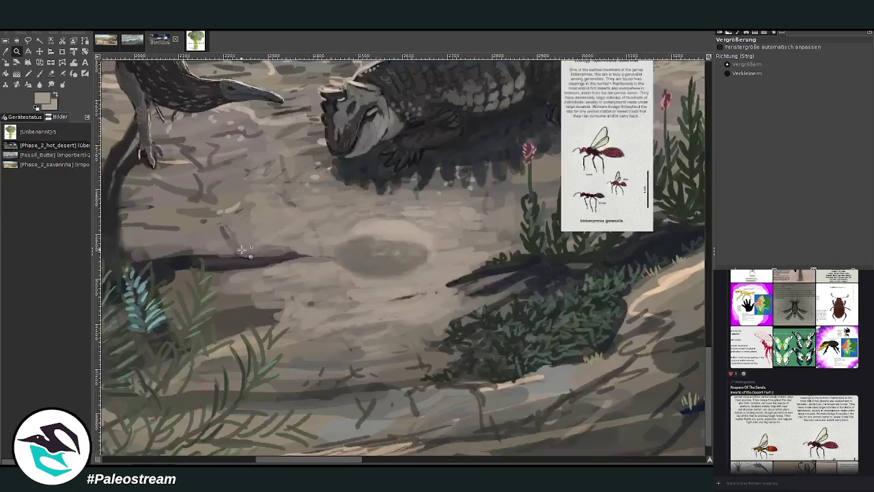
{"action": "left_click", "coordinate": [28, 40]}
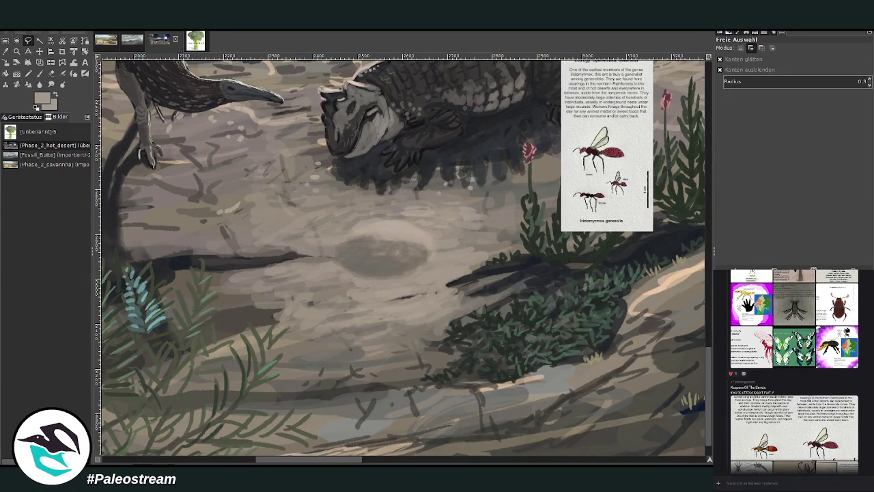
{"action": "key", "text": "ctrl+v"}
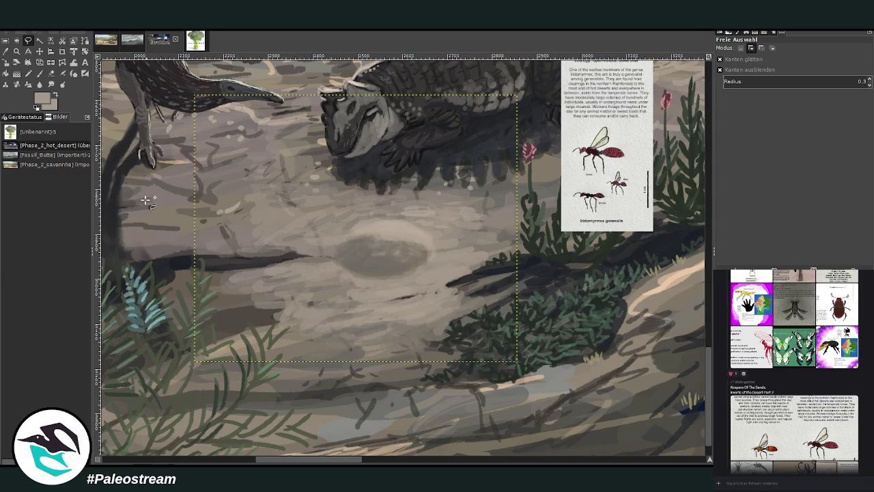
Flatten the patch in perspective, widening its bottom and lowering its top, then warp it up-right.
{"action": "left_click", "coordinate": [40, 62]}
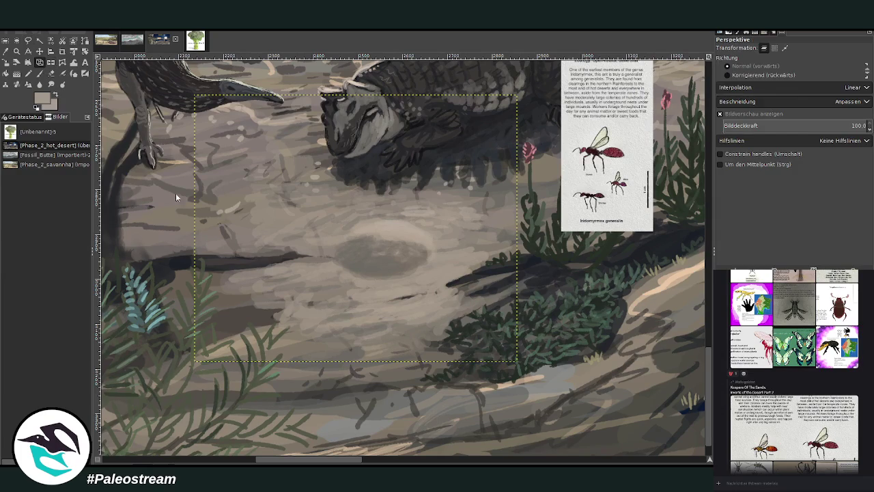
{"action": "left_click", "coordinate": [226, 316]}
{"action": "left_click_drag", "start_coordinate": [194, 362], "coordinate": [181, 364]}
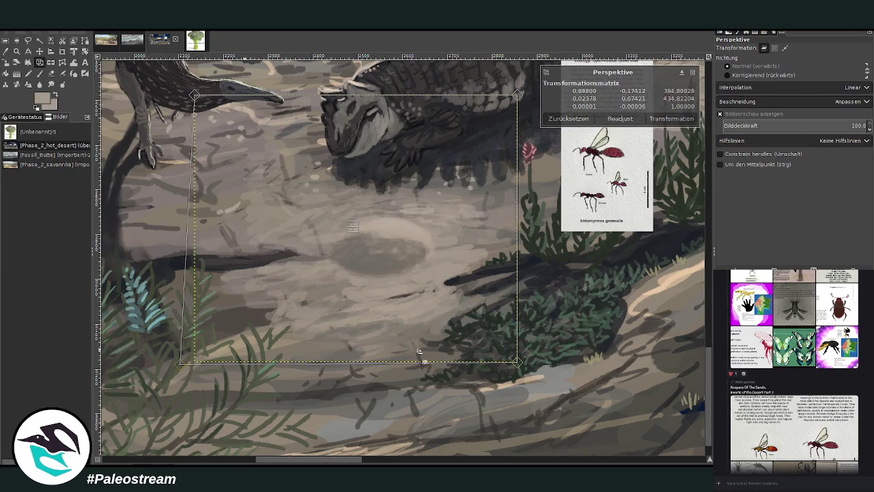
{"action": "left_click_drag", "start_coordinate": [517, 361], "coordinate": [522, 363]}
{"action": "left_click_drag", "start_coordinate": [195, 96], "coordinate": [197, 102]}
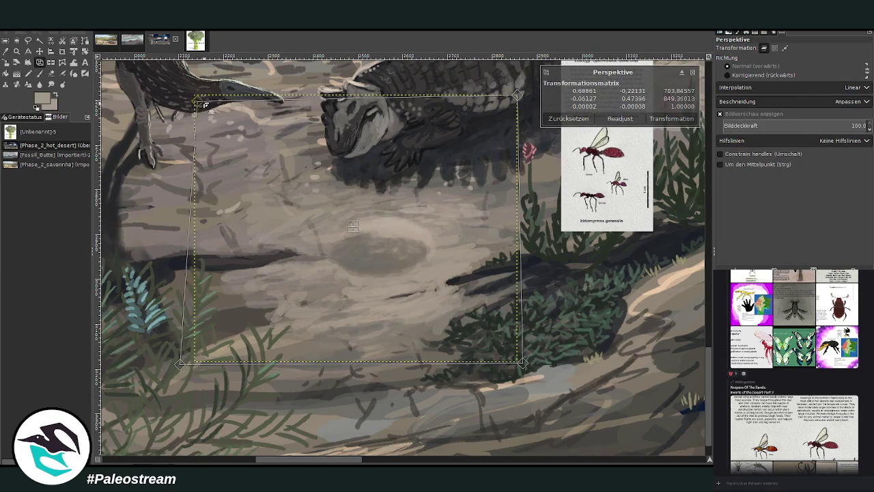
{"action": "left_click_drag", "start_coordinate": [517, 95], "coordinate": [517, 103]}
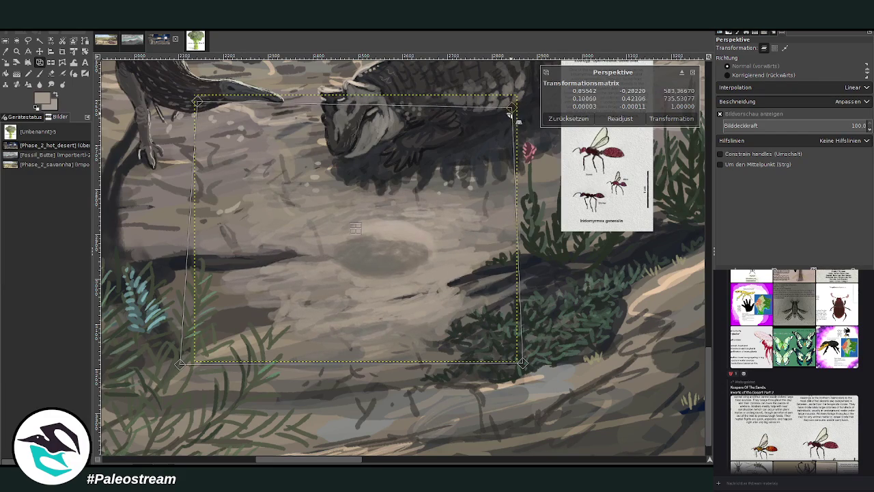
{"action": "left_click", "coordinate": [671, 118]}
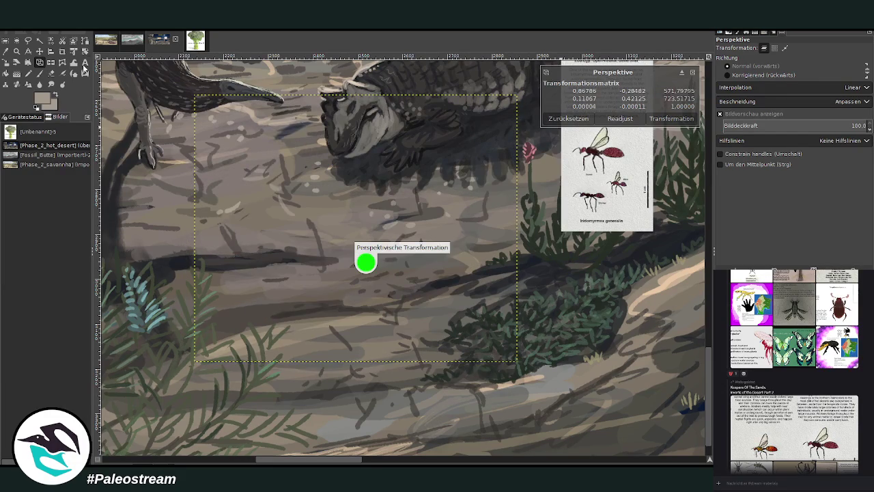
{"action": "left_click", "coordinate": [63, 67]}
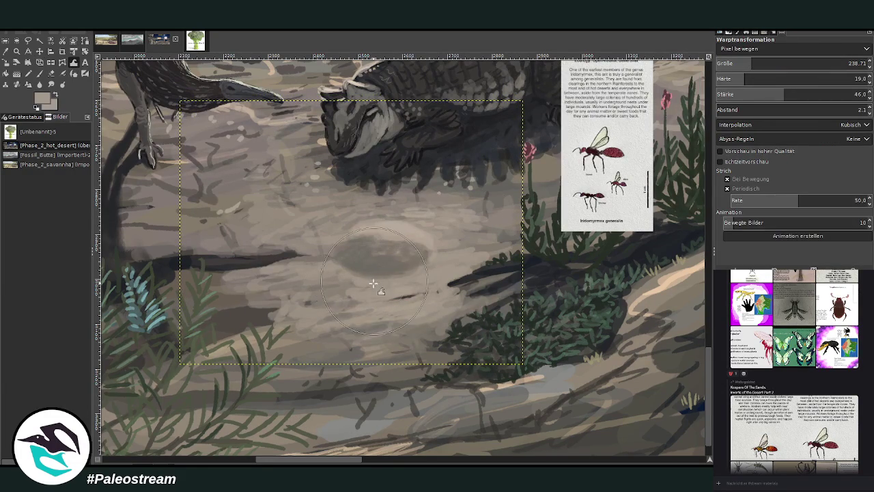
{"action": "mouse_move", "coordinate": [339, 236]}
{"action": "left_mouse_down"}
{"action": "mouse_move", "coordinate": [406, 217]}
{"action": "mouse_move", "coordinate": [355, 225]}
{"action": "left_mouse_up"}
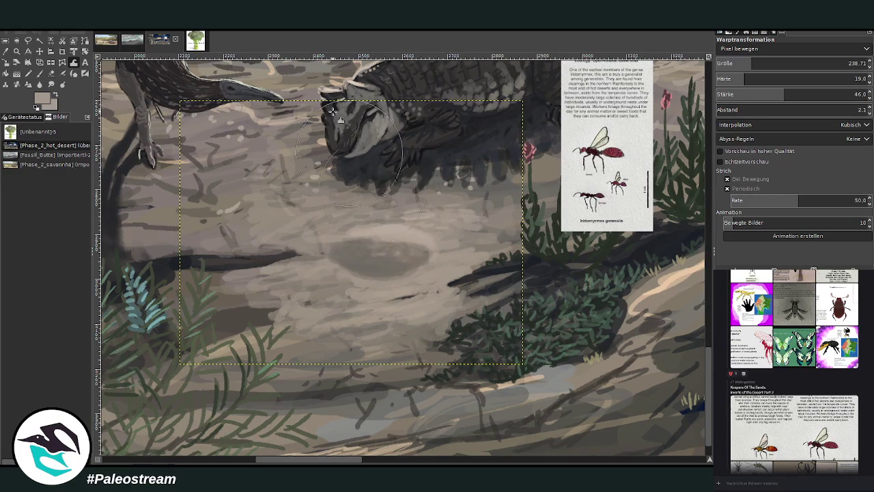
Sample a darker grey and then a lighter grey-beige from the ground for painting.
{"action": "key", "text": "o"}
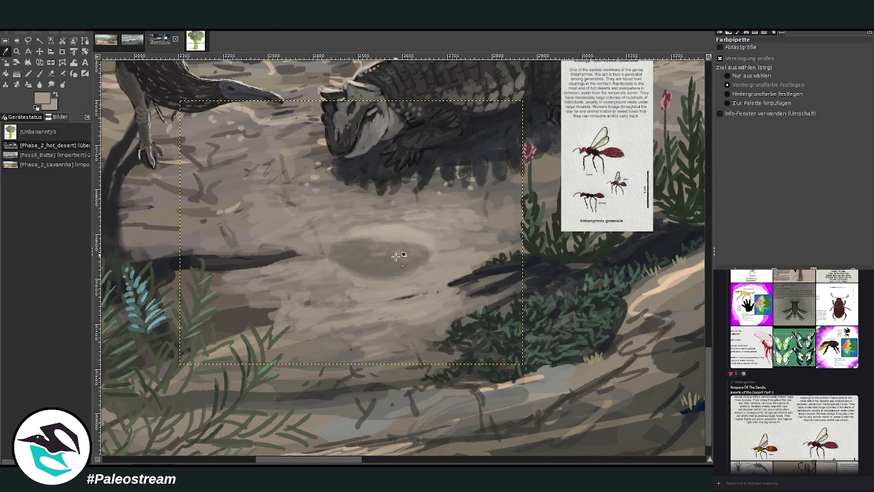
{"action": "left_click", "coordinate": [337, 329]}
{"action": "left_click", "coordinate": [39, 73]}
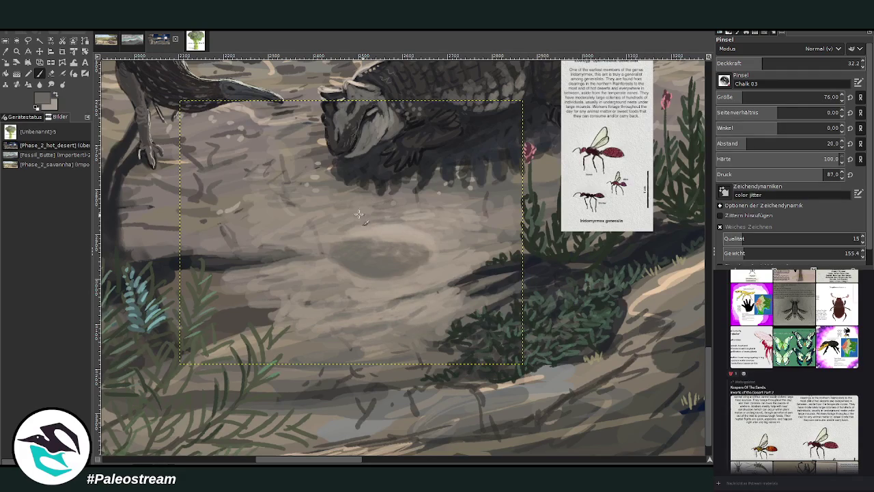
{"action": "key", "text": "o"}
{"action": "left_click", "coordinate": [379, 318]}
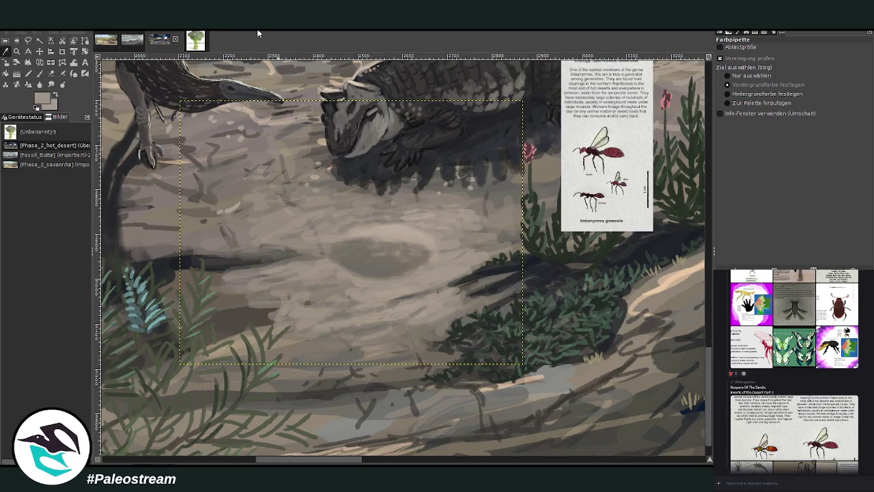
{"action": "key", "text": "p"}
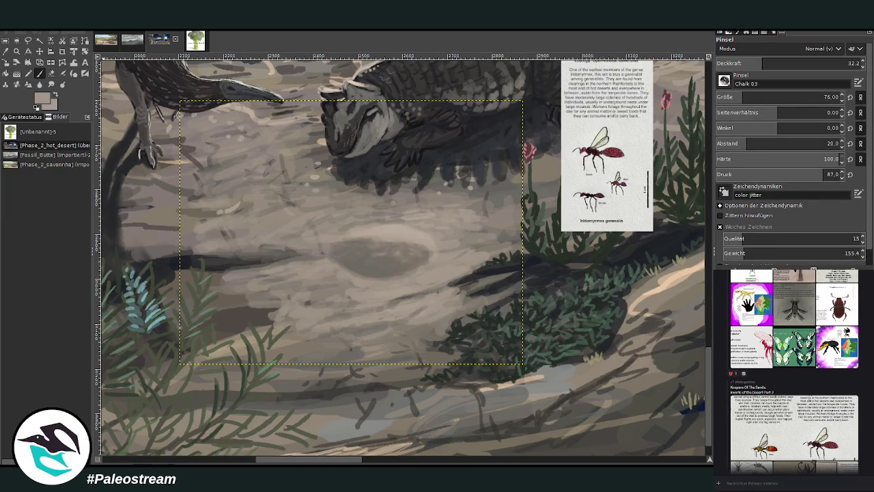
Scroll the chat and view the landscape photo enlarged, then close it.
{"action": "scroll", "coordinate": [721, 394], "scroll_direction": "down", "scroll_amount": 3}
{"action": "scroll", "coordinate": [721, 394], "scroll_direction": "down", "scroll_amount": 3}
{"action": "scroll", "coordinate": [721, 395], "scroll_direction": "down", "scroll_amount": 3}
{"action": "scroll", "coordinate": [721, 394], "scroll_direction": "down", "scroll_amount": 3}
{"action": "scroll", "coordinate": [720, 395], "scroll_direction": "down", "scroll_amount": 5}
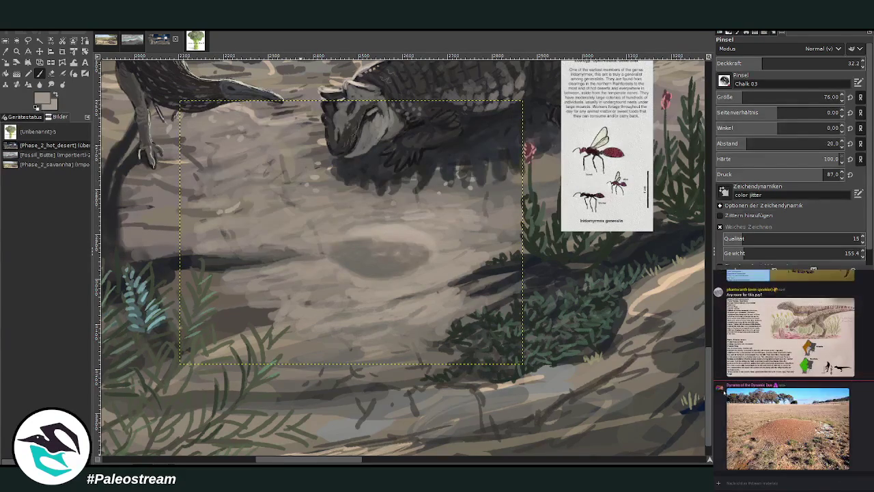
{"action": "left_click", "coordinate": [766, 433]}
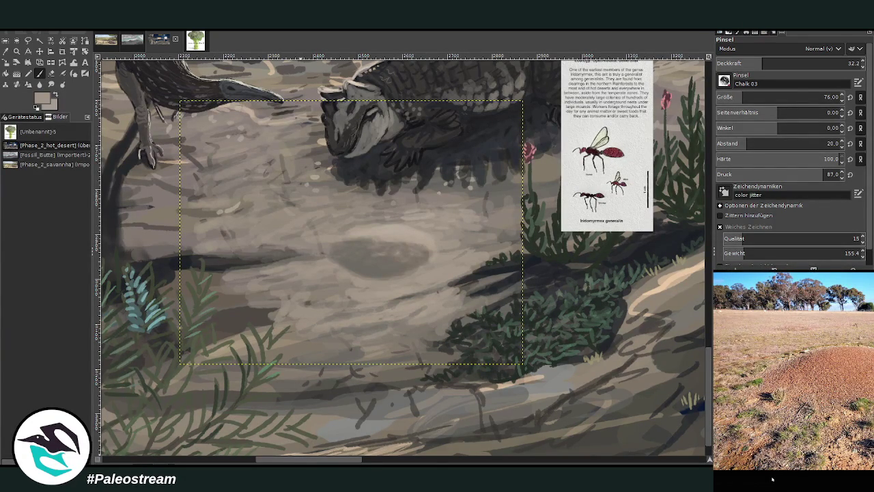
{"action": "left_click", "coordinate": [772, 479]}
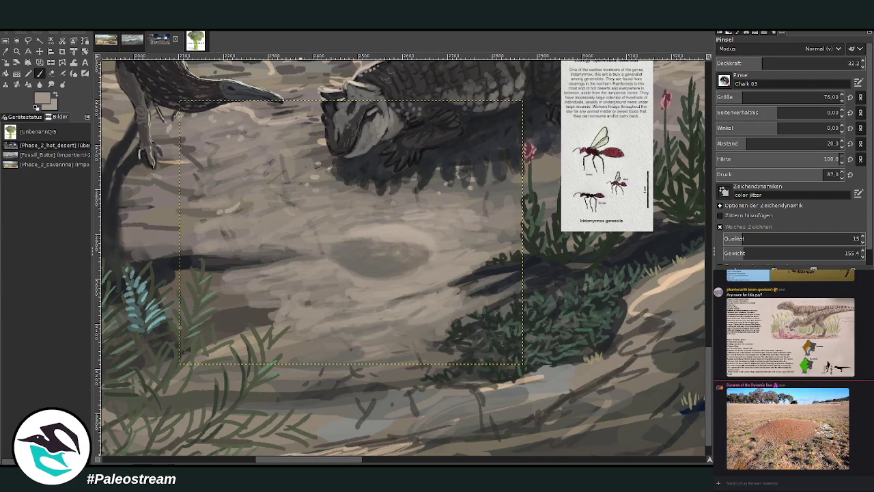
Pick a darker shade from the painting and set the brush size to 22.
{"action": "left_click", "coordinate": [17, 52]}
{"action": "left_click", "coordinate": [433, 345]}
{"action": "key", "text": "p"}
{"action": "type", "text": "22"}
{"action": "key", "text": "Return"}
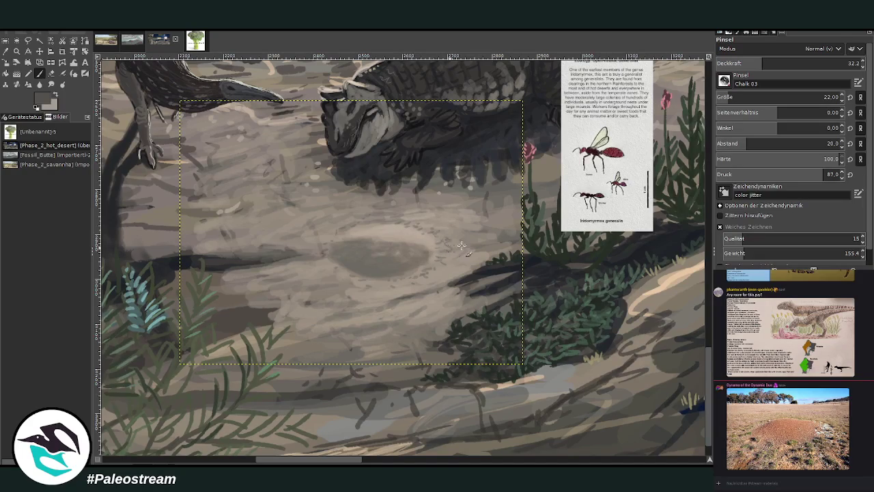
Paint light tan-grey strokes on the lower ground, raising brush opacity to 60.3.
{"action": "left_click", "coordinate": [689, 213], "text": "ctrl"}
{"action": "left_click_drag", "start_coordinate": [373, 461], "coordinate": [429, 404]}
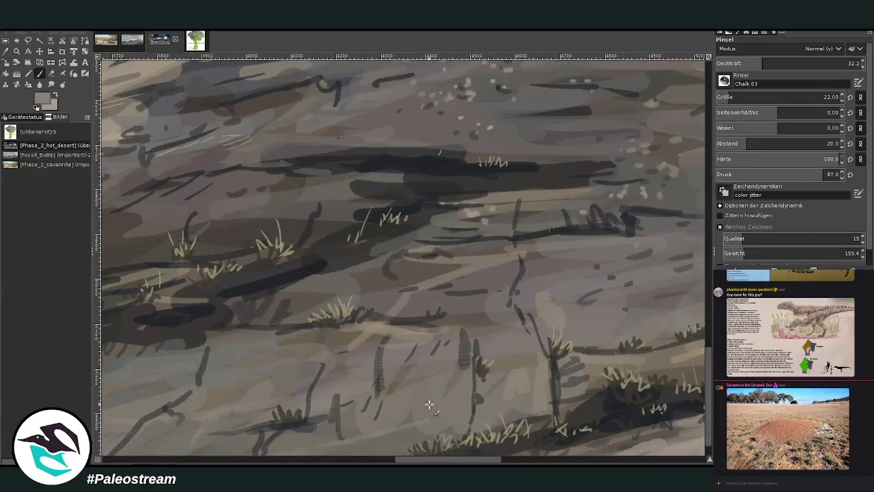
{"action": "left_click", "coordinate": [5, 51]}
{"action": "left_click", "coordinate": [632, 376]}
{"action": "key", "text": "p"}
{"action": "left_click", "coordinate": [343, 459]}
{"action": "left_click_drag", "start_coordinate": [342, 461], "coordinate": [287, 462]}
{"action": "left_click", "coordinate": [807, 60]}
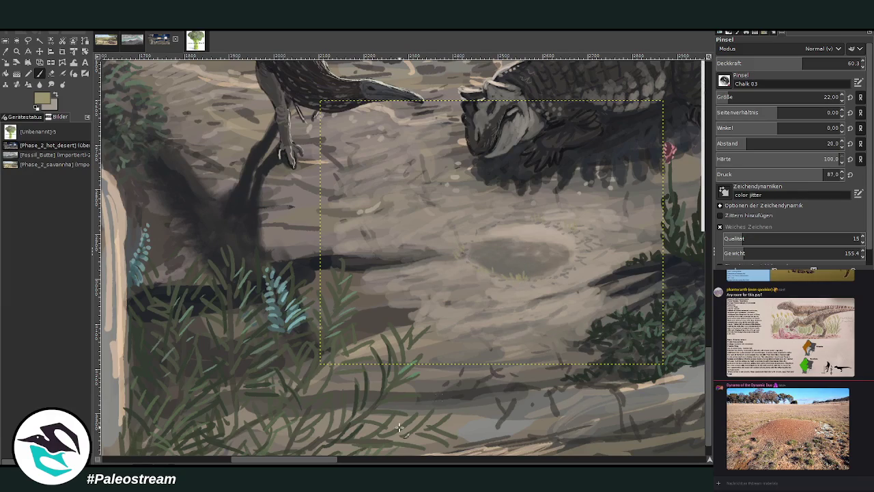
{"action": "left_click_drag", "start_coordinate": [318, 460], "coordinate": [351, 460]}
Paint small, faint grass tufts on the ground, including left of the dark oval.
{"action": "mouse_move", "coordinate": [417, 289]}
{"action": "left_mouse_down"}
{"action": "mouse_move", "coordinate": [423, 276]}
{"action": "mouse_move", "coordinate": [444, 288]}
{"action": "mouse_move", "coordinate": [456, 269]}
{"action": "mouse_move", "coordinate": [465, 270]}
{"action": "left_mouse_up"}
{"action": "left_click_drag", "start_coordinate": [468, 315], "coordinate": [467, 307]}
{"action": "mouse_move", "coordinate": [214, 274]}
{"action": "left_mouse_down"}
{"action": "mouse_move", "coordinate": [213, 263]}
{"action": "mouse_move", "coordinate": [197, 265]}
{"action": "left_mouse_up"}
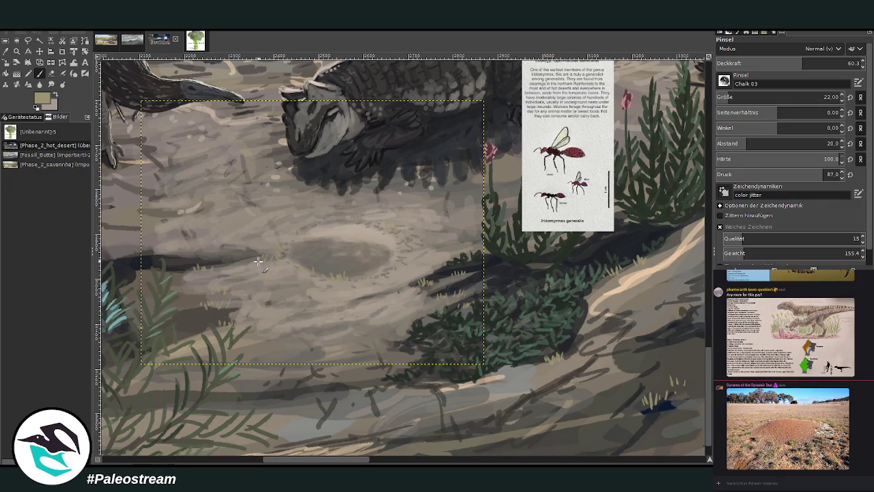
{"action": "left_click_drag", "start_coordinate": [194, 241], "coordinate": [178, 230]}
Clear the selection, add faint light-grey strokes, then pick darker grey and select the ground around the hollow.
{"action": "key", "text": "o"}
{"action": "key", "text": "shift+ctrl+a"}
{"action": "left_click", "coordinate": [512, 368]}
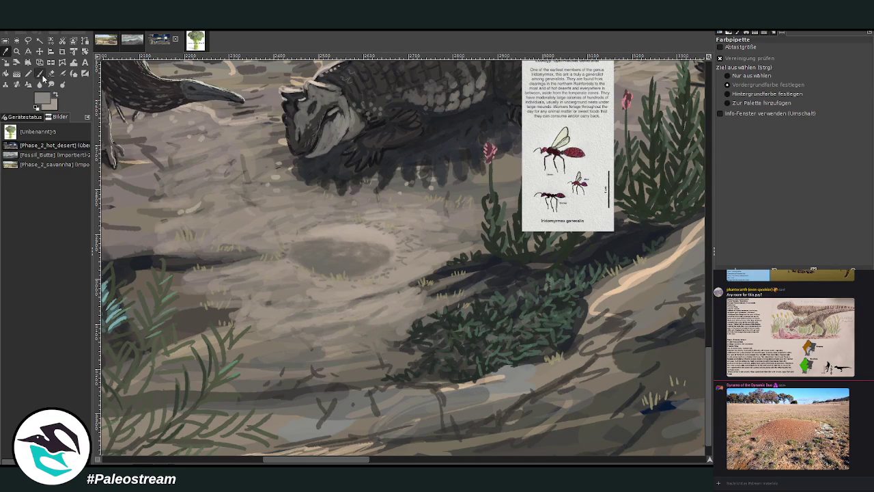
{"action": "left_click", "coordinate": [39, 74]}
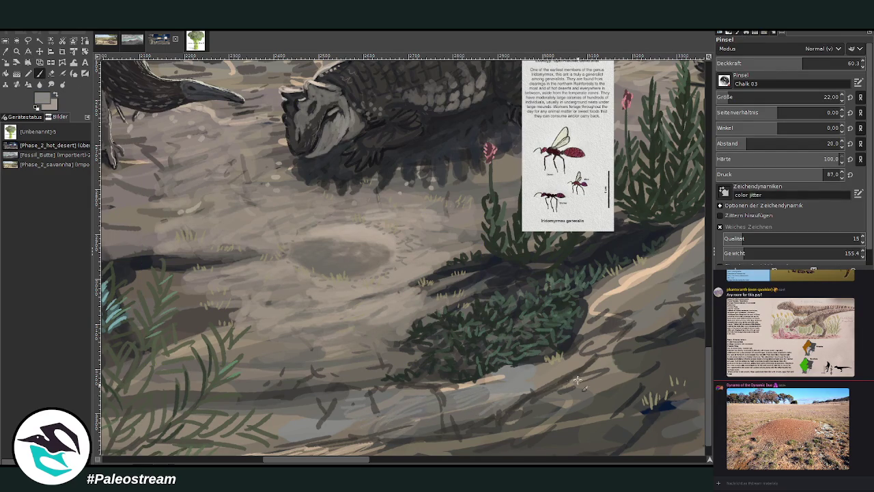
{"action": "left_click_drag", "start_coordinate": [627, 356], "coordinate": [624, 332]}
{"action": "left_click", "coordinate": [679, 220], "text": "ctrl"}
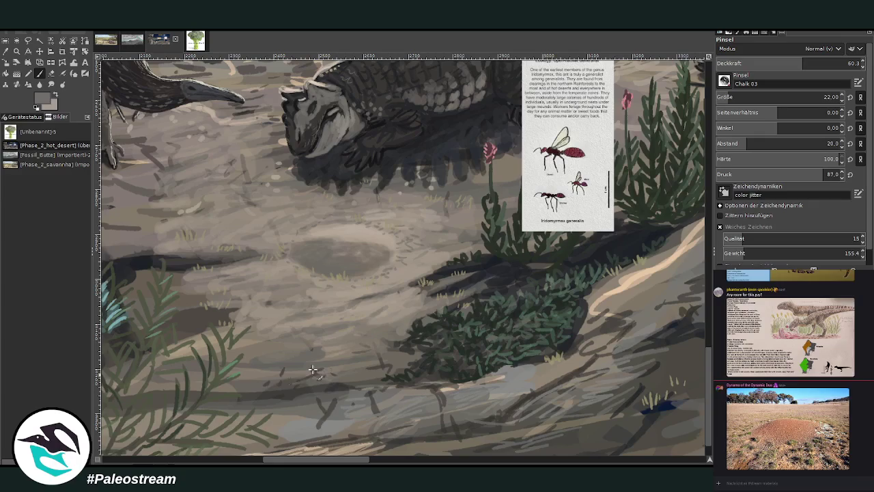
{"action": "left_click_drag", "start_coordinate": [141, 101], "coordinate": [484, 364]}
Swap foreground and background colours, pan the canvas, and zoom out to the whole painting.
{"action": "key", "text": "x"}
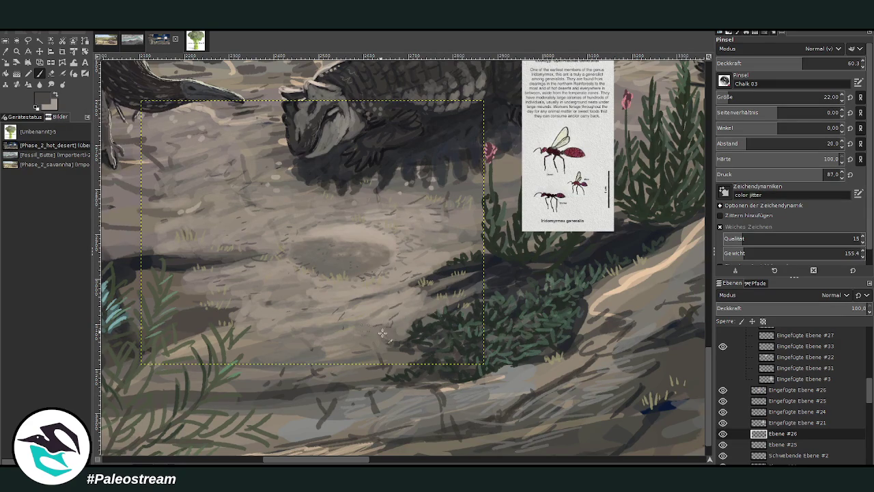
{"action": "scroll", "coordinate": [383, 418], "scroll_direction": "left", "scroll_amount": 3}
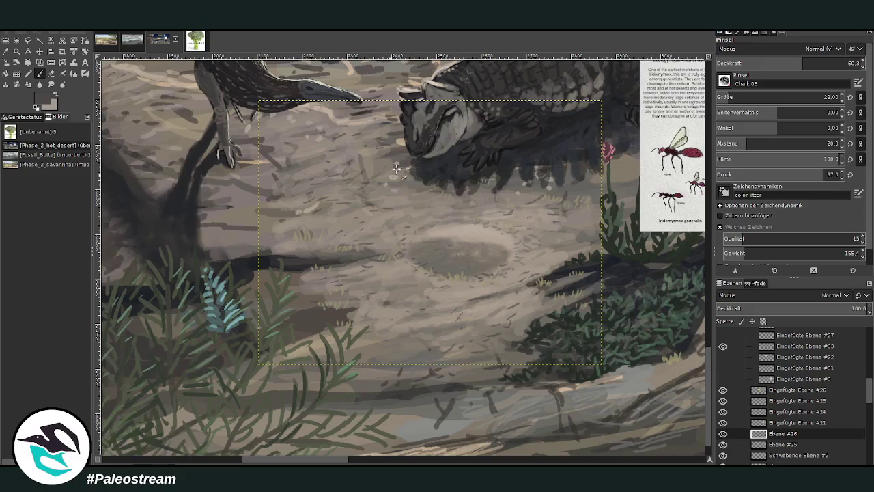
{"action": "scroll", "coordinate": [341, 463], "scroll_direction": "right", "scroll_amount": 3}
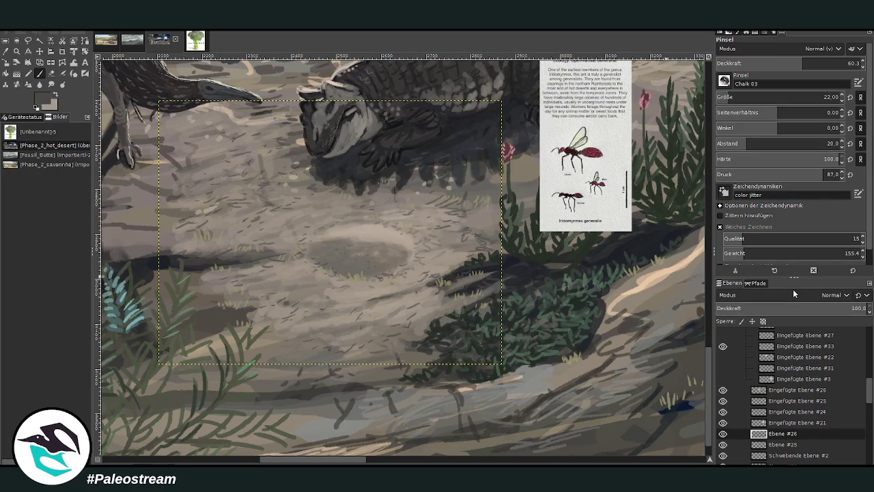
{"action": "key", "text": "minus"}
{"action": "key", "text": "minus"}
{"action": "key", "text": "minus"}
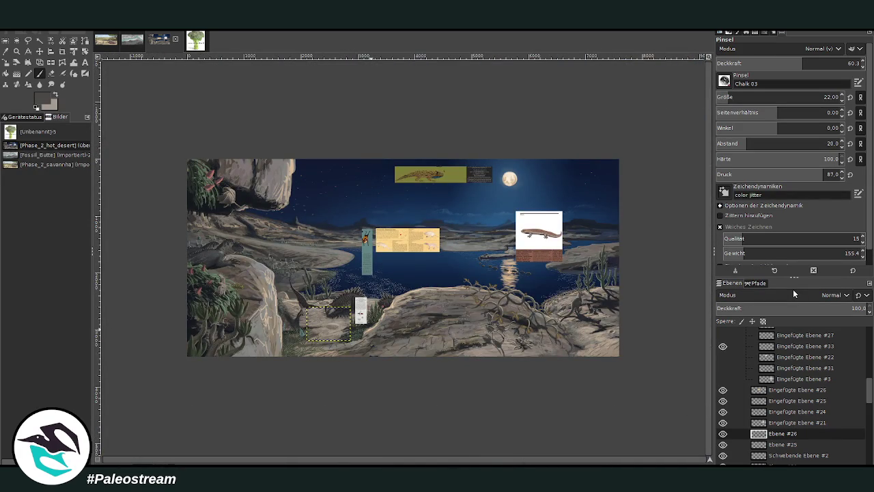
{"action": "key", "text": "shift+s"}
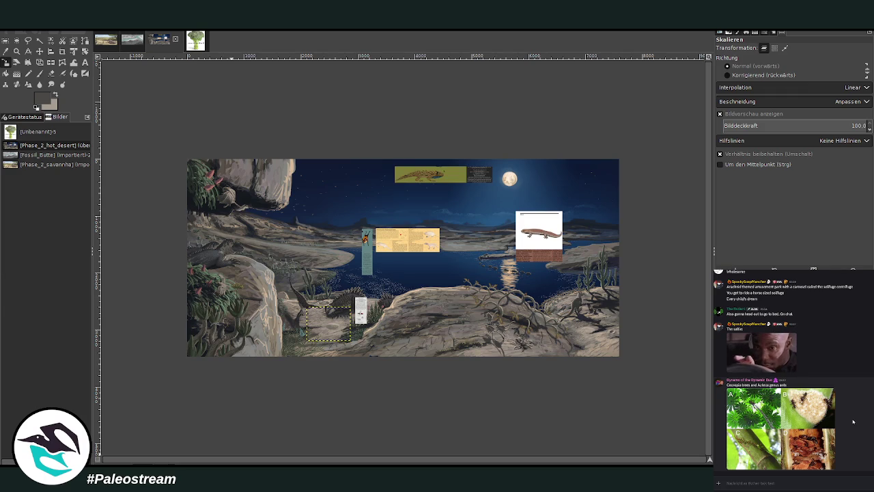
View the Cecropia trees and ants photo, then the bird species card enlarged, and close it.
{"action": "left_click", "coordinate": [772, 421]}
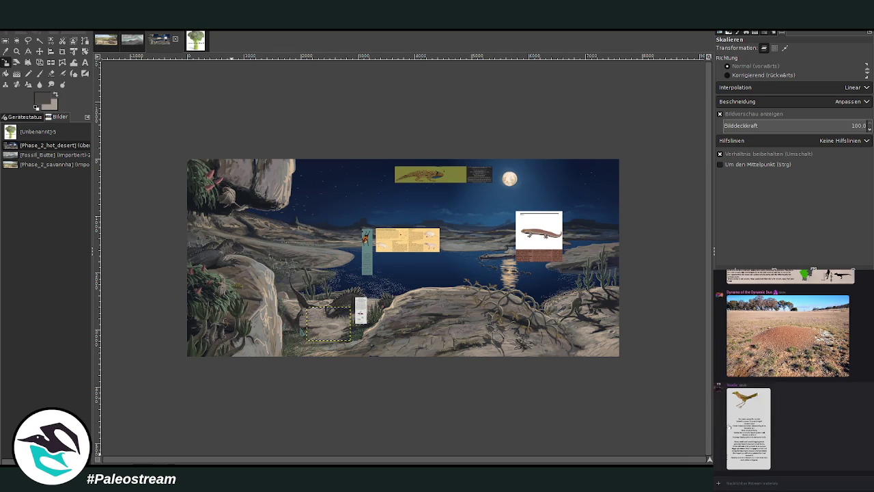
{"action": "left_click", "coordinate": [751, 426]}
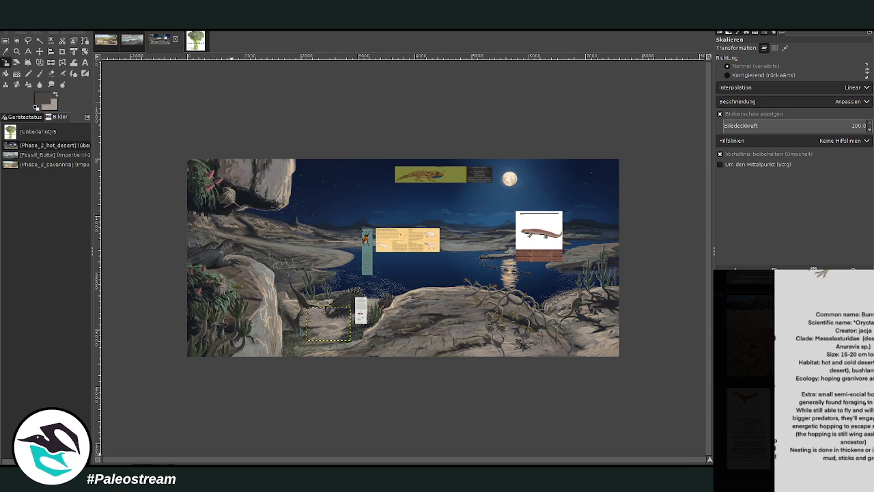
{"action": "key", "text": "Escape"}
Scroll up and down through the Discord chat messages beside the painting.
{"action": "scroll", "coordinate": [859, 410], "scroll_direction": "up", "scroll_amount": 3}
{"action": "scroll", "coordinate": [859, 410], "scroll_direction": "up", "scroll_amount": 3}
{"action": "scroll", "coordinate": [858, 410], "scroll_direction": "up", "scroll_amount": 5}
{"action": "scroll", "coordinate": [859, 410], "scroll_direction": "up", "scroll_amount": 3}
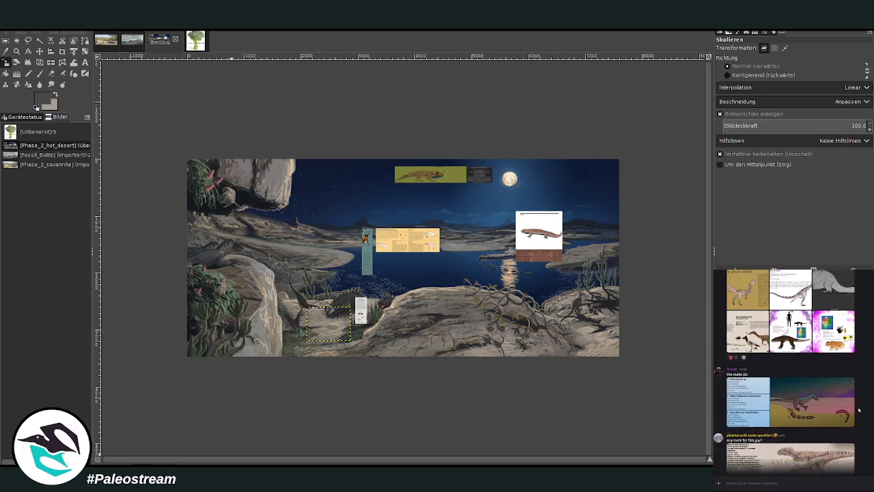
{"action": "scroll", "coordinate": [867, 409], "scroll_direction": "up", "scroll_amount": 3}
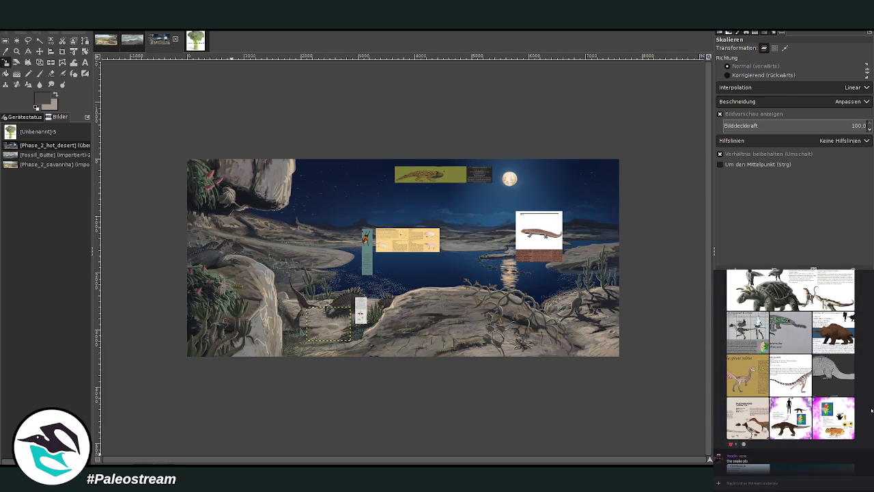
{"action": "scroll", "coordinate": [871, 409], "scroll_direction": "up", "scroll_amount": 2}
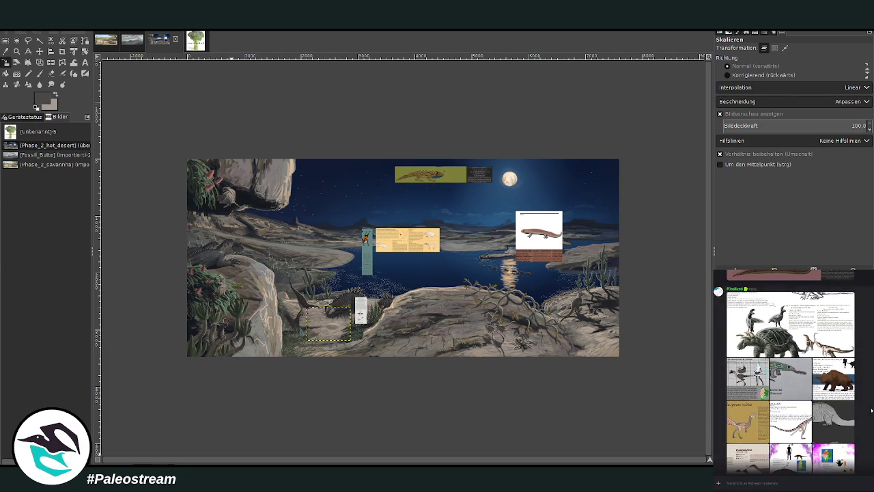
{"action": "scroll", "coordinate": [871, 410], "scroll_direction": "up", "scroll_amount": 2}
{"action": "scroll", "coordinate": [871, 409], "scroll_direction": "up", "scroll_amount": 2}
{"action": "scroll", "coordinate": [871, 409], "scroll_direction": "up", "scroll_amount": 2}
{"action": "scroll", "coordinate": [871, 409], "scroll_direction": "up", "scroll_amount": 2}
{"action": "scroll", "coordinate": [794, 370], "scroll_direction": "up", "scroll_amount": 2}
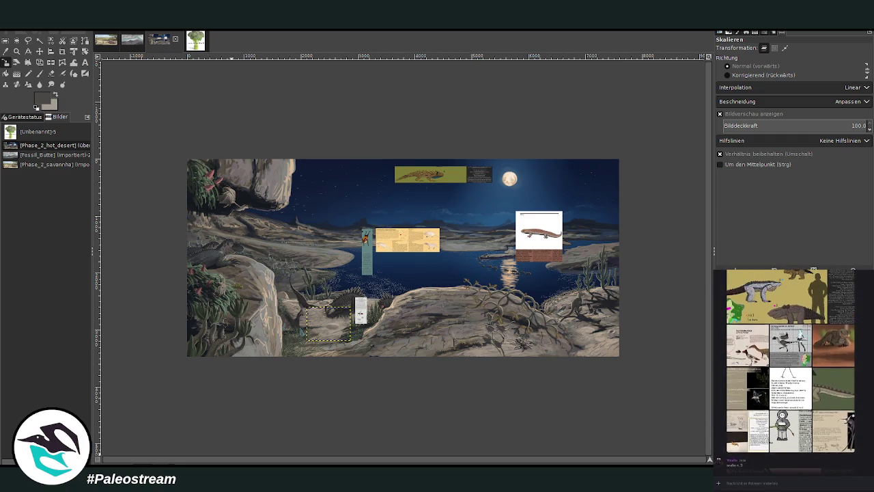
{"action": "scroll", "coordinate": [794, 371], "scroll_direction": "down", "scroll_amount": 3}
{"action": "scroll", "coordinate": [793, 371], "scroll_direction": "down", "scroll_amount": 3}
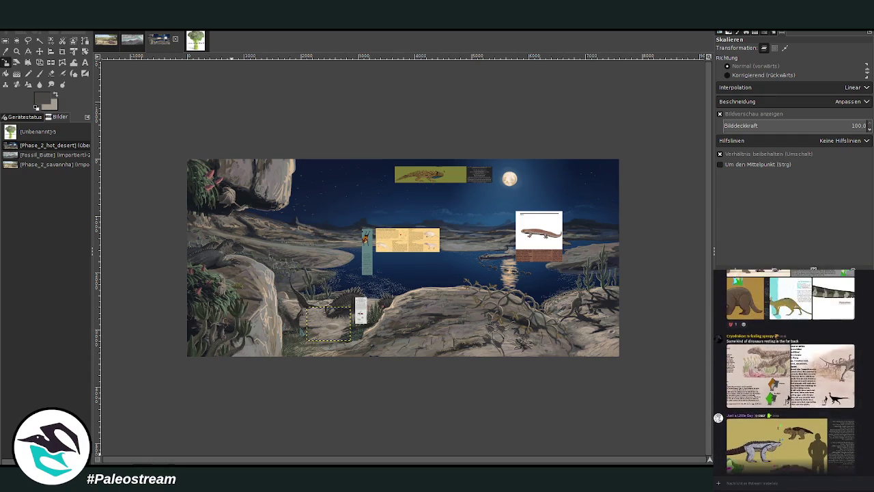
{"action": "scroll", "coordinate": [794, 371], "scroll_direction": "down", "scroll_amount": 3}
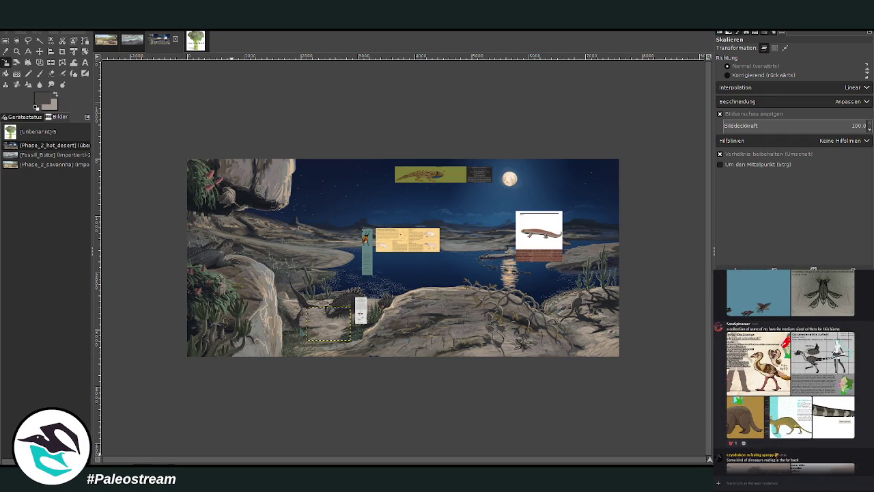
{"action": "scroll", "coordinate": [793, 372], "scroll_direction": "up", "scroll_amount": 2}
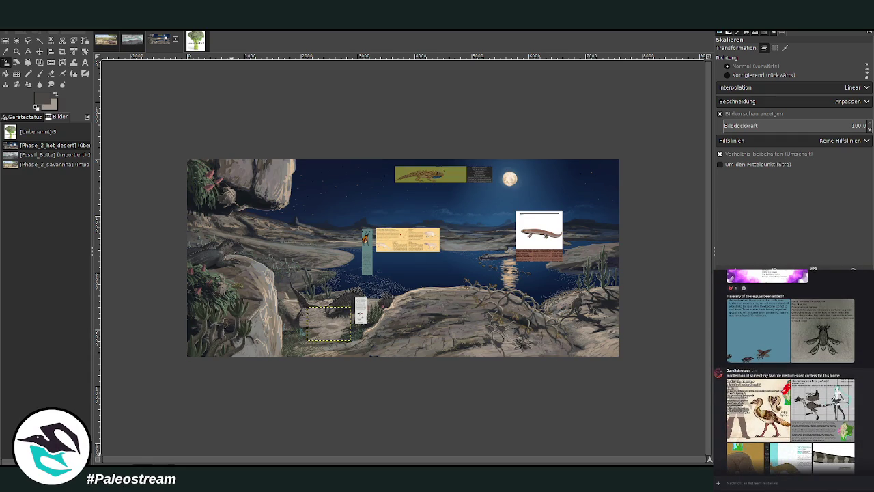
{"action": "scroll", "coordinate": [793, 371], "scroll_direction": "down", "scroll_amount": 5}
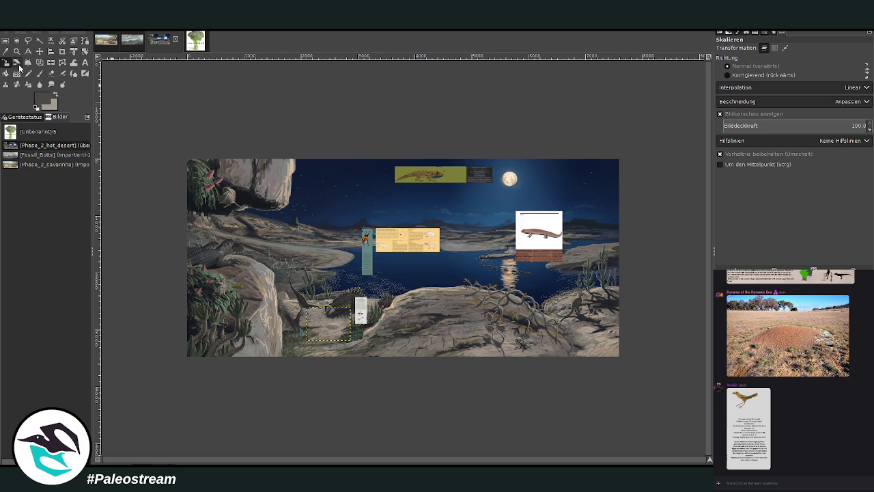
{"action": "left_click", "coordinate": [17, 52]}
Zoom in on the moonlit water beside the lizard card, then zoom back out and pan.
{"action": "left_click_drag", "start_coordinate": [254, 149], "coordinate": [615, 367]}
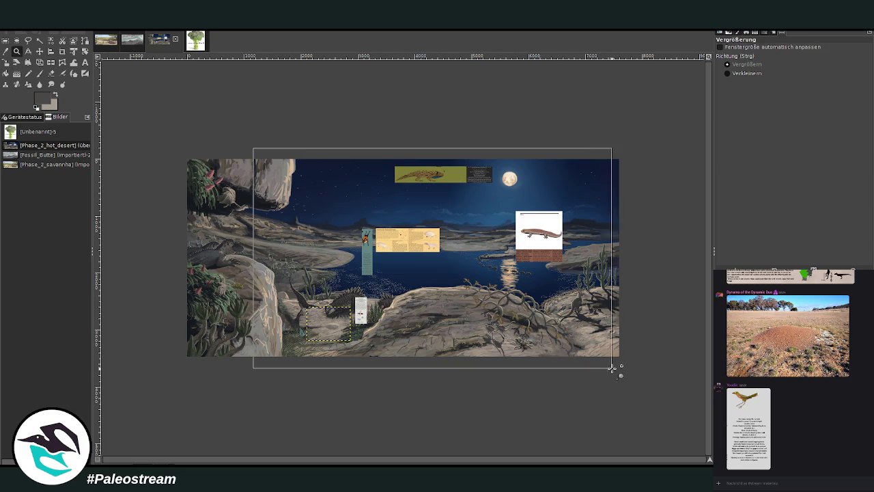
{"action": "left_click_drag", "start_coordinate": [452, 235], "coordinate": [579, 301]}
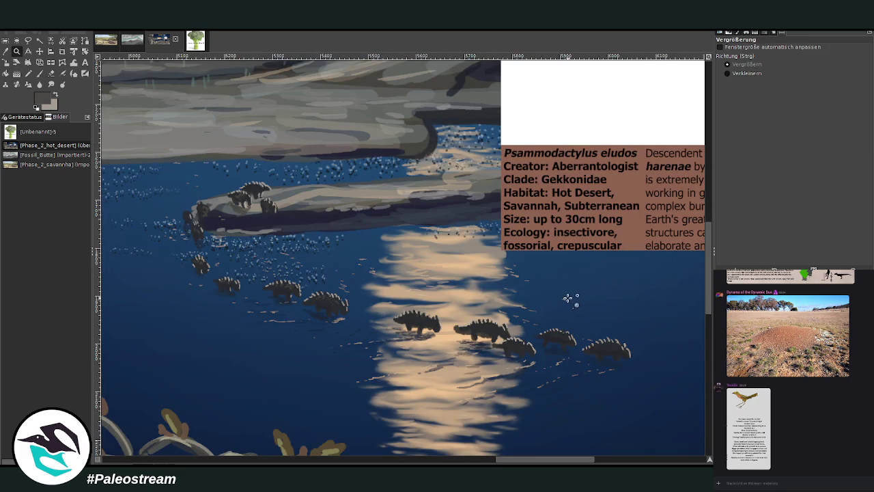
{"action": "left_click", "coordinate": [728, 73]}
{"action": "left_click", "coordinate": [497, 230]}
{"action": "left_click", "coordinate": [497, 230]}
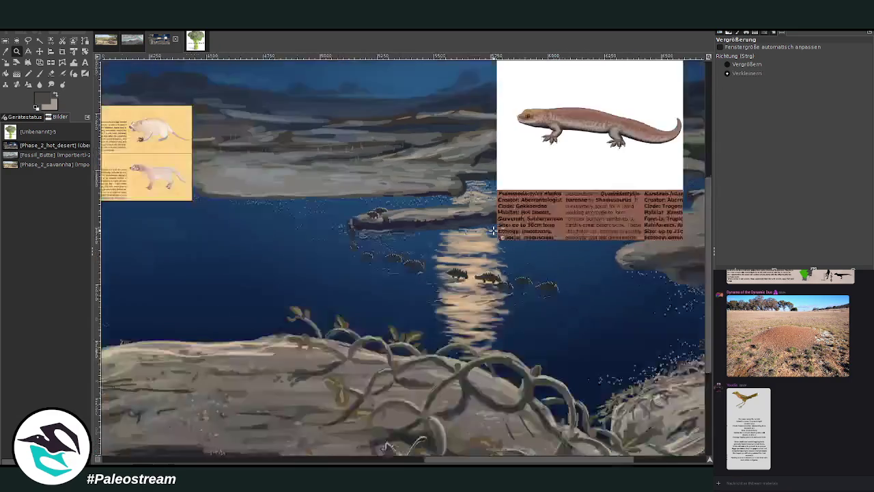
{"action": "left_click", "coordinate": [497, 230]}
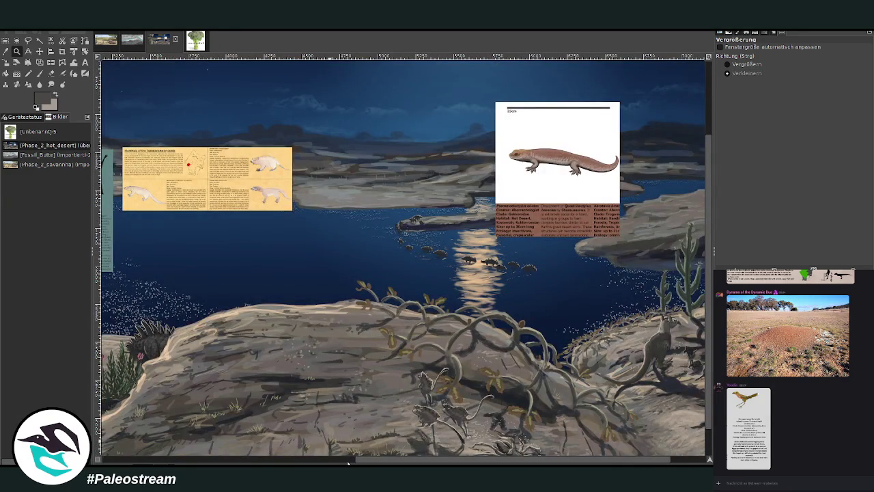
{"action": "scroll", "coordinate": [348, 463], "scroll_direction": "left", "scroll_amount": 5}
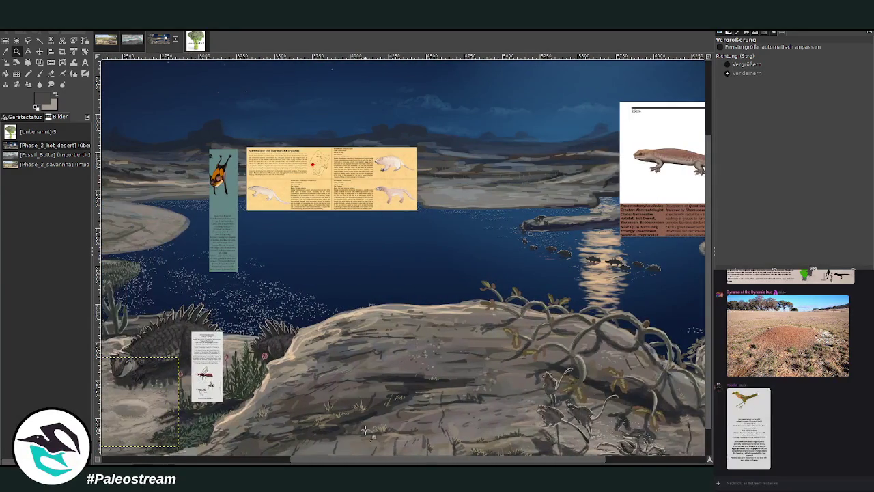
{"action": "scroll", "coordinate": [349, 385], "scroll_direction": "down", "scroll_amount": 1}
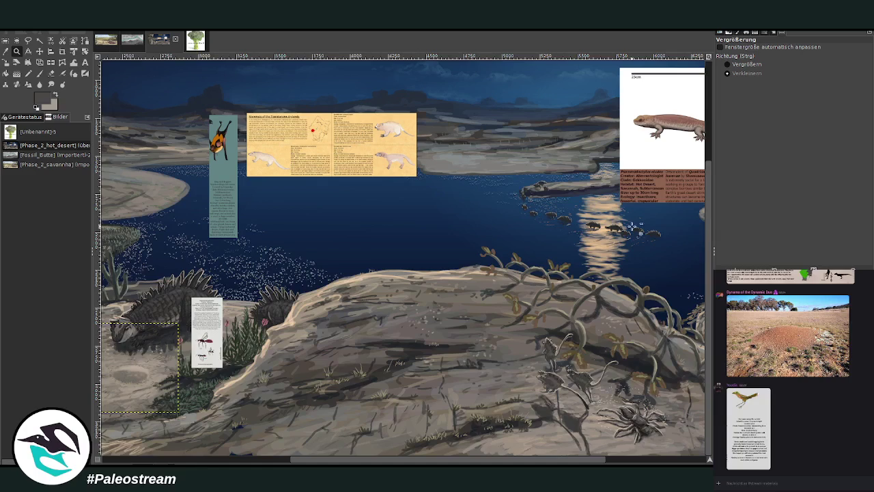
{"action": "mouse_move", "coordinate": [374, 463]}
{"action": "left_mouse_down"}
{"action": "mouse_move", "coordinate": [359, 463]}
{"action": "mouse_move", "coordinate": [407, 463]}
{"action": "left_mouse_up"}
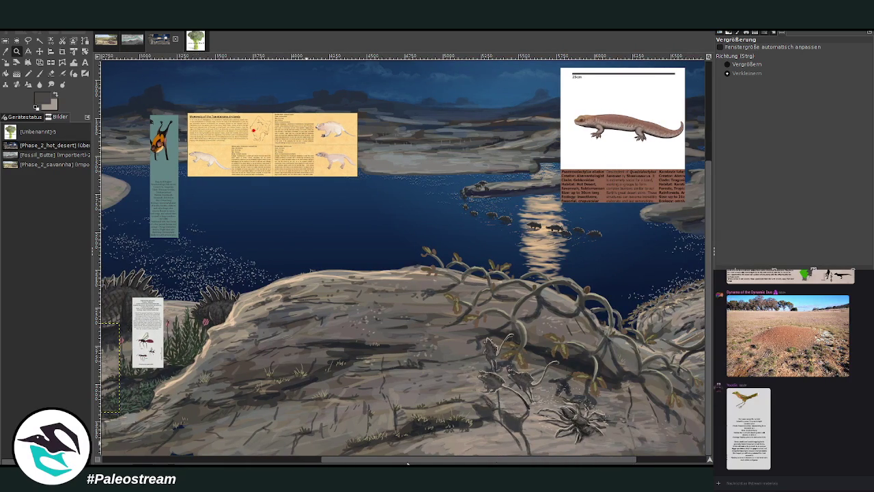
{"action": "left_click_drag", "start_coordinate": [407, 463], "coordinate": [432, 464]}
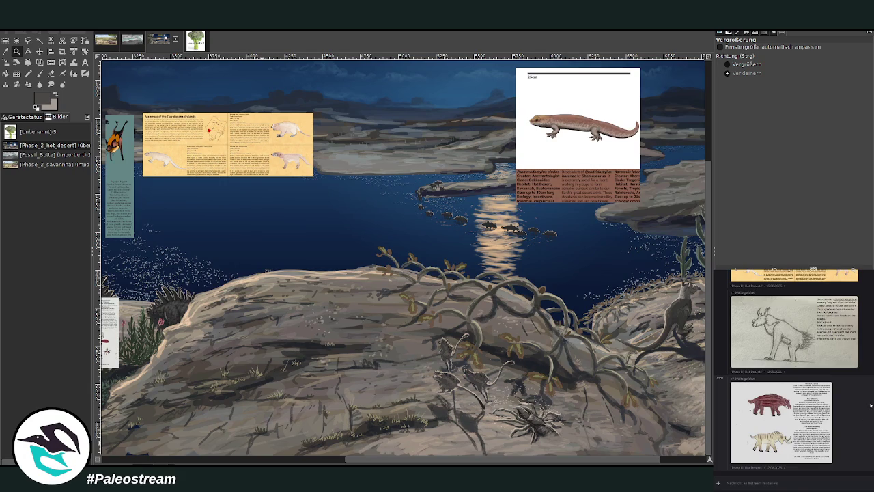
Scroll up the chat and view the Snakes of Lemuria image enlarged, then close it.
{"action": "scroll", "coordinate": [870, 405], "scroll_direction": "up", "scroll_amount": 3}
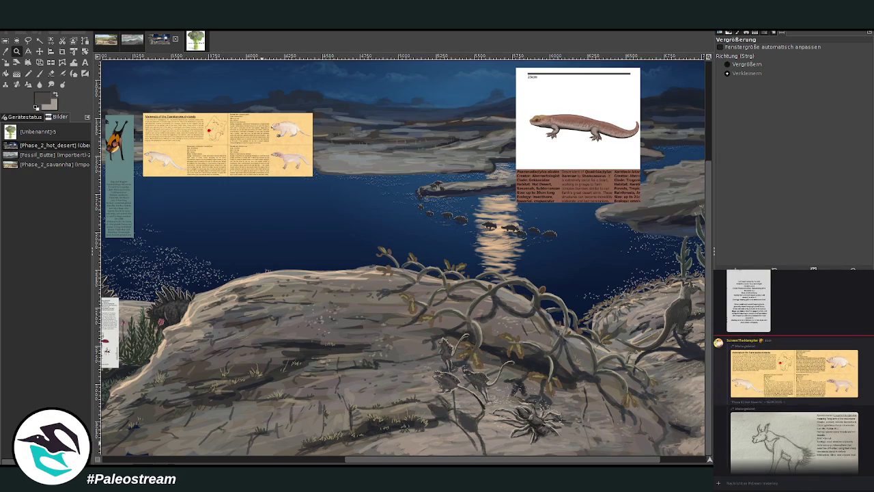
{"action": "scroll", "coordinate": [792, 371], "scroll_direction": "up", "scroll_amount": 3}
{"action": "scroll", "coordinate": [791, 371], "scroll_direction": "up", "scroll_amount": 3}
{"action": "scroll", "coordinate": [792, 371], "scroll_direction": "up", "scroll_amount": 3}
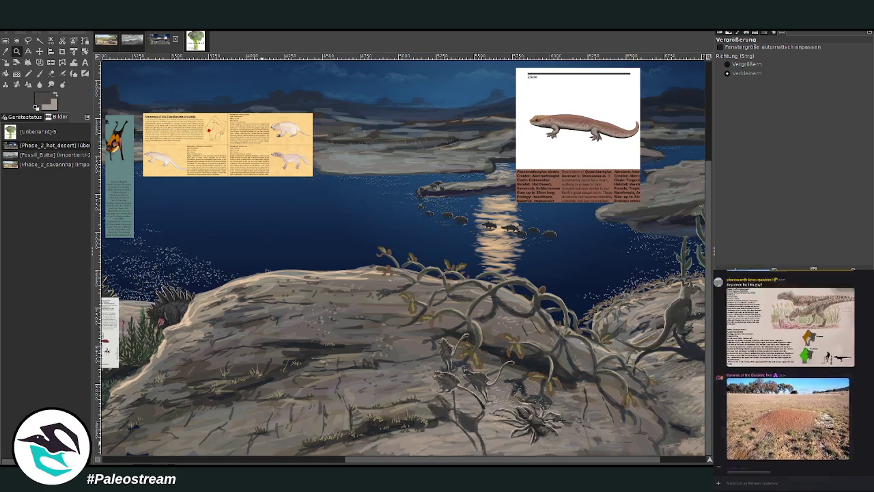
{"action": "scroll", "coordinate": [792, 370], "scroll_direction": "up", "scroll_amount": 3}
{"action": "scroll", "coordinate": [790, 369], "scroll_direction": "up", "scroll_amount": 3}
{"action": "scroll", "coordinate": [790, 369], "scroll_direction": "up", "scroll_amount": 3}
{"action": "scroll", "coordinate": [790, 369], "scroll_direction": "up", "scroll_amount": 3}
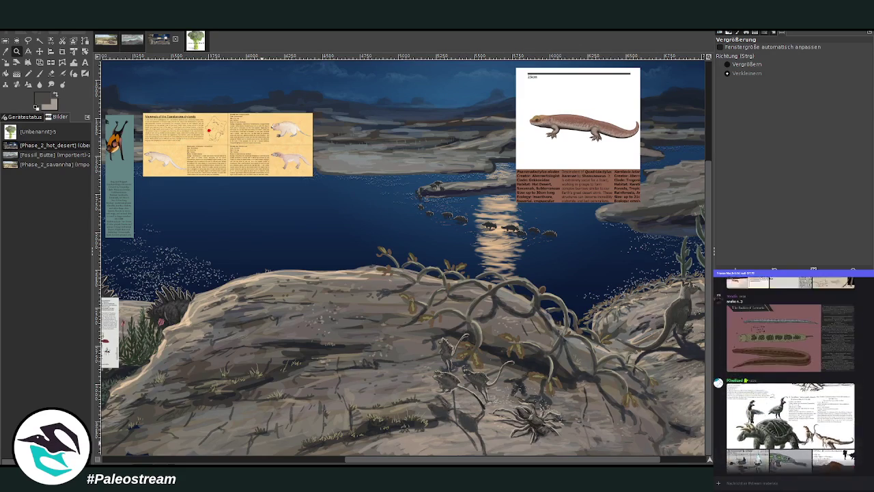
{"action": "left_click", "coordinate": [788, 395]}
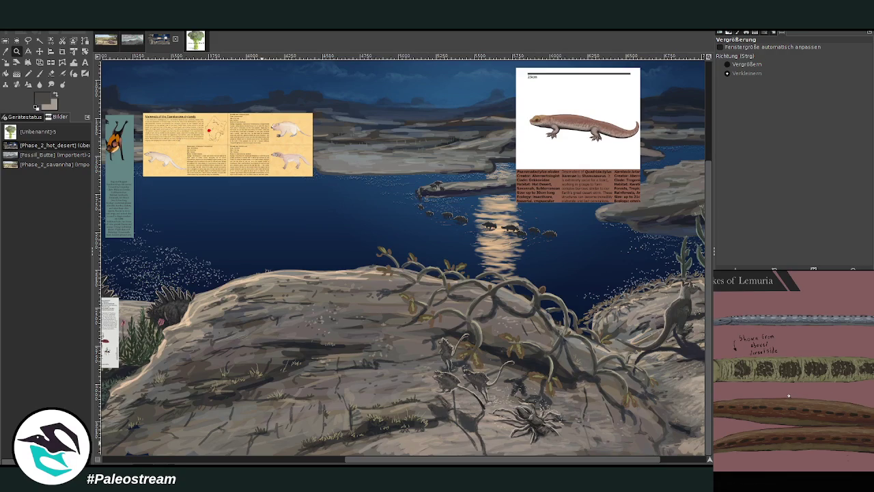
{"action": "left_click", "coordinate": [856, 474]}
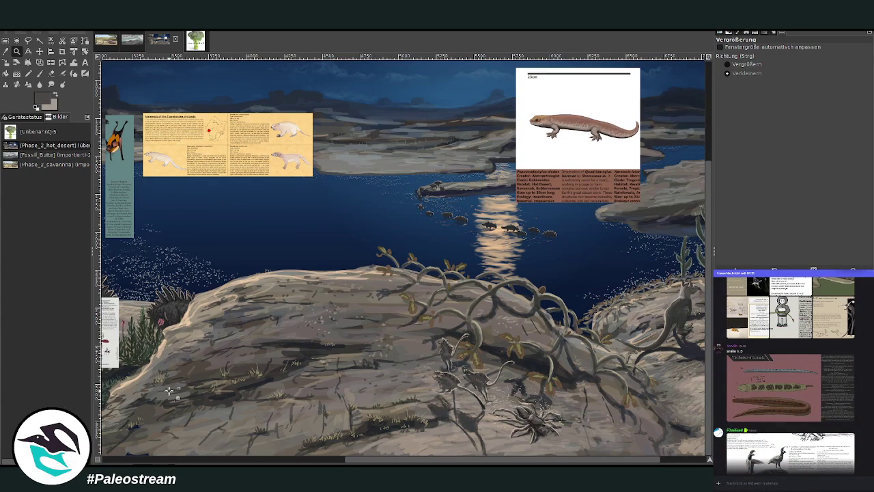
Pan across and zoom out until the whole painting is visible.
{"action": "mouse_move", "coordinate": [352, 463]}
{"action": "left_mouse_down"}
{"action": "mouse_move", "coordinate": [398, 463]}
{"action": "mouse_move", "coordinate": [109, 463]}
{"action": "mouse_move", "coordinate": [402, 459]}
{"action": "mouse_move", "coordinate": [263, 459]}
{"action": "mouse_move", "coordinate": [365, 459]}
{"action": "mouse_move", "coordinate": [278, 459]}
{"action": "left_mouse_up"}
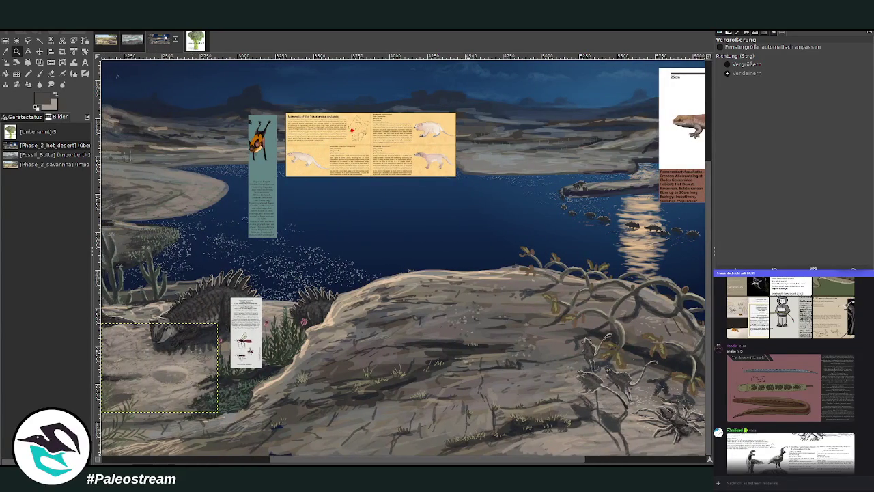
{"action": "mouse_move", "coordinate": [434, 462]}
{"action": "left_mouse_down"}
{"action": "mouse_move", "coordinate": [506, 462]}
{"action": "mouse_move", "coordinate": [469, 462]}
{"action": "left_mouse_up"}
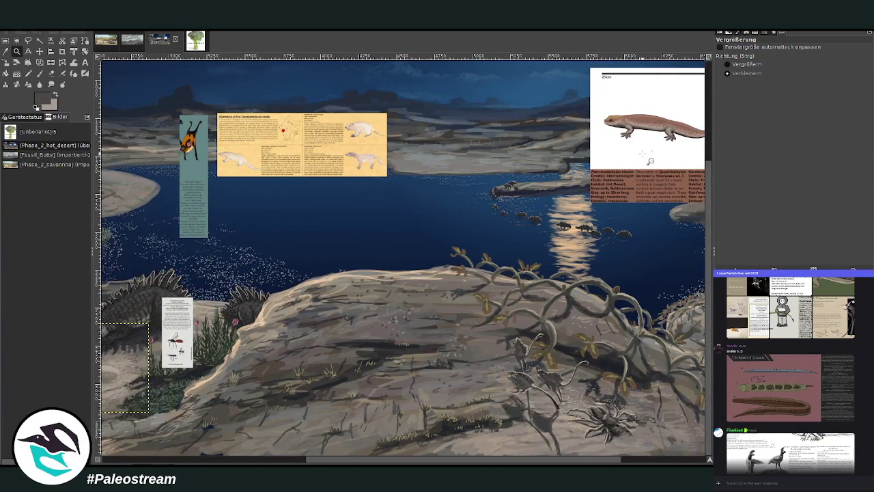
{"action": "left_click", "coordinate": [389, 233]}
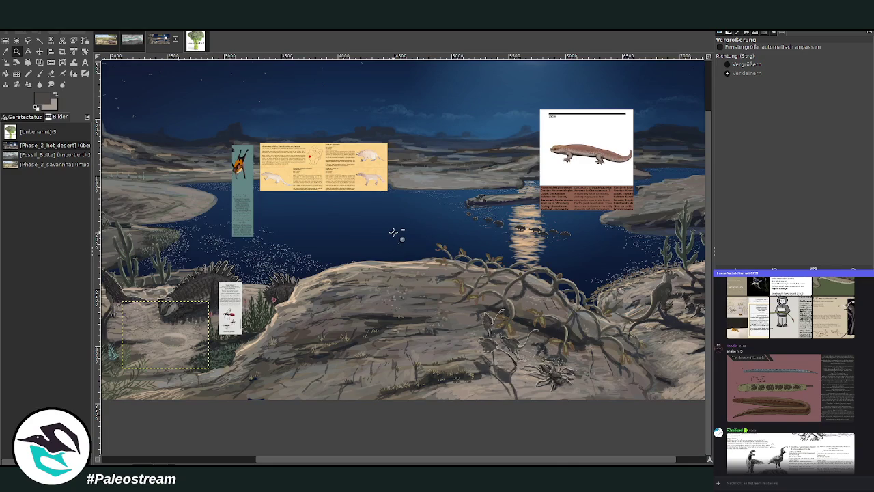
{"action": "left_click", "coordinate": [394, 233]}
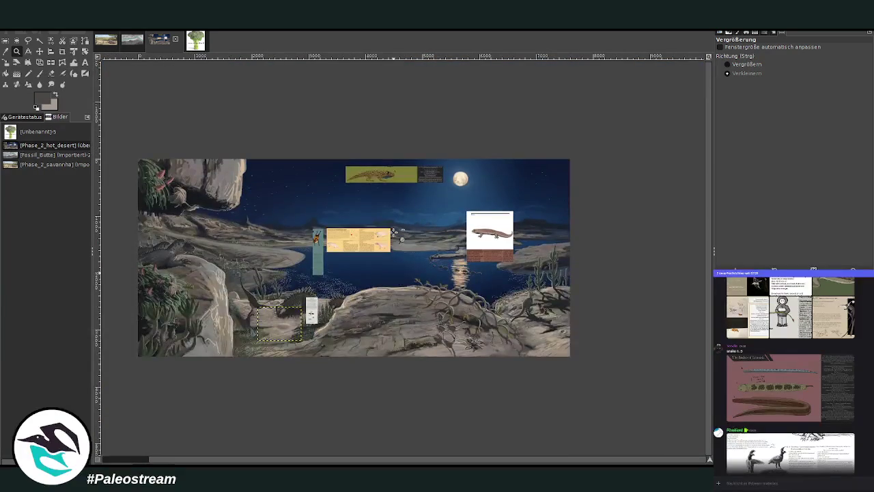
Zoom in on the lake and rocks, keeping the salamander card in view on the right.
{"action": "left_click", "coordinate": [727, 64]}
{"action": "left_click_drag", "start_coordinate": [256, 215], "coordinate": [460, 370]}
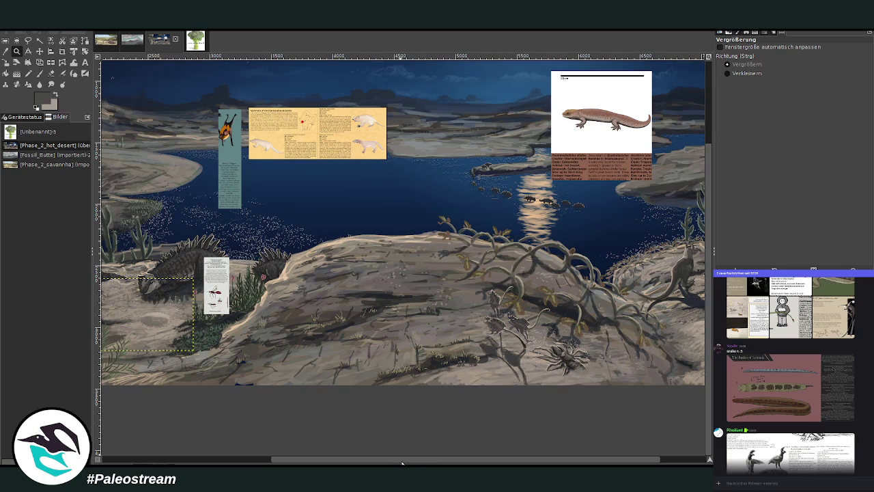
{"action": "scroll", "coordinate": [407, 451], "scroll_direction": "right", "scroll_amount": 3}
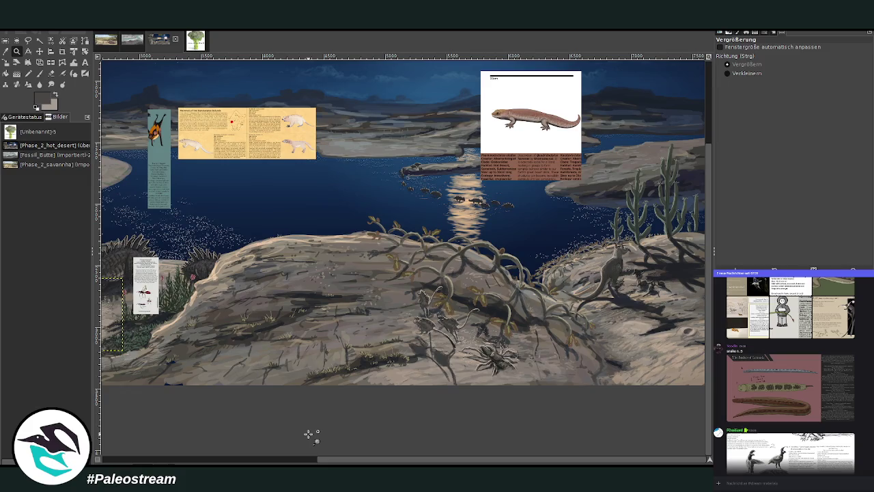
{"action": "left_click", "coordinate": [28, 51]}
Drag the salamander card down onto the lower-right rocks and zoom in on it.
{"action": "left_click", "coordinate": [39, 51]}
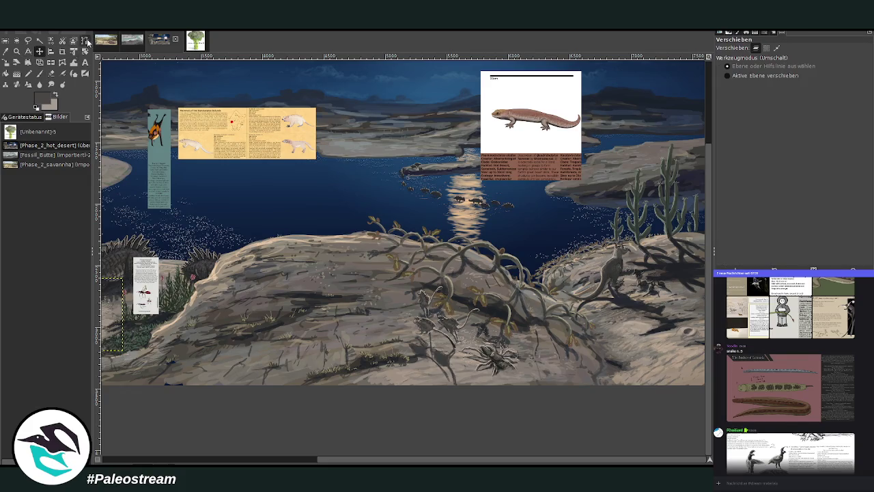
{"action": "left_click_drag", "start_coordinate": [531, 158], "coordinate": [576, 282]}
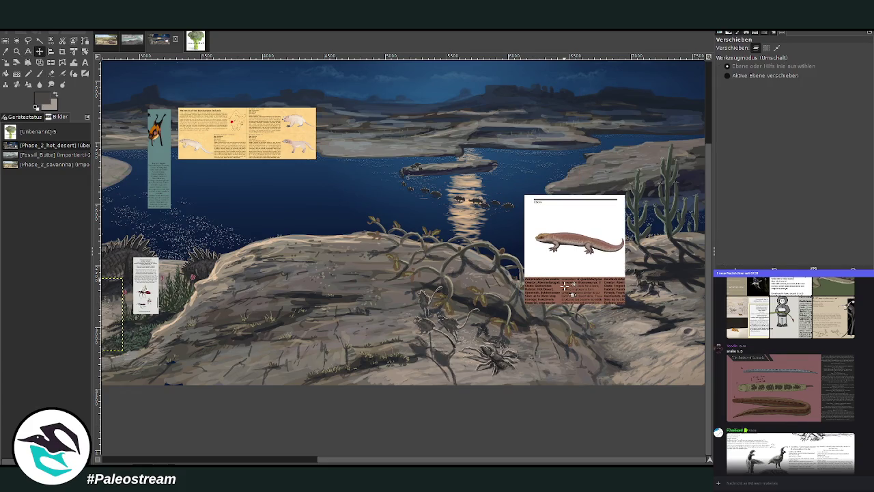
{"action": "left_click", "coordinate": [17, 51]}
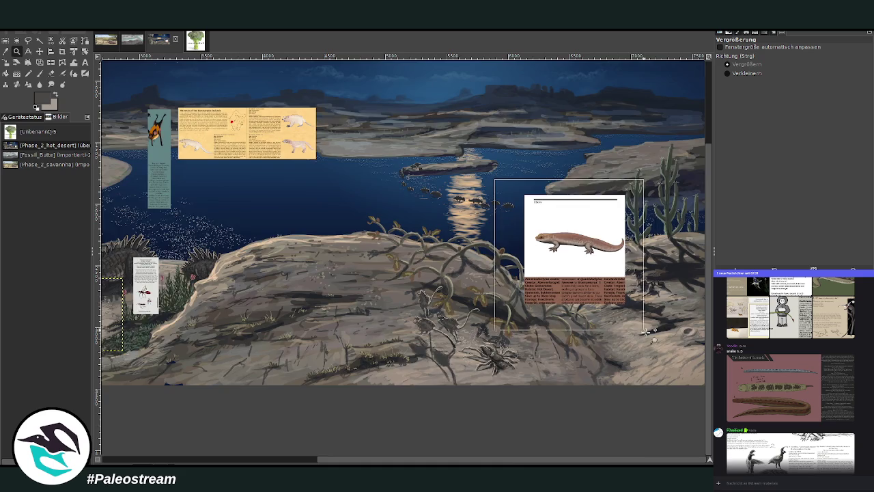
{"action": "left_click_drag", "start_coordinate": [486, 208], "coordinate": [656, 425]}
{"action": "left_click_drag", "start_coordinate": [297, 126], "coordinate": [564, 380]}
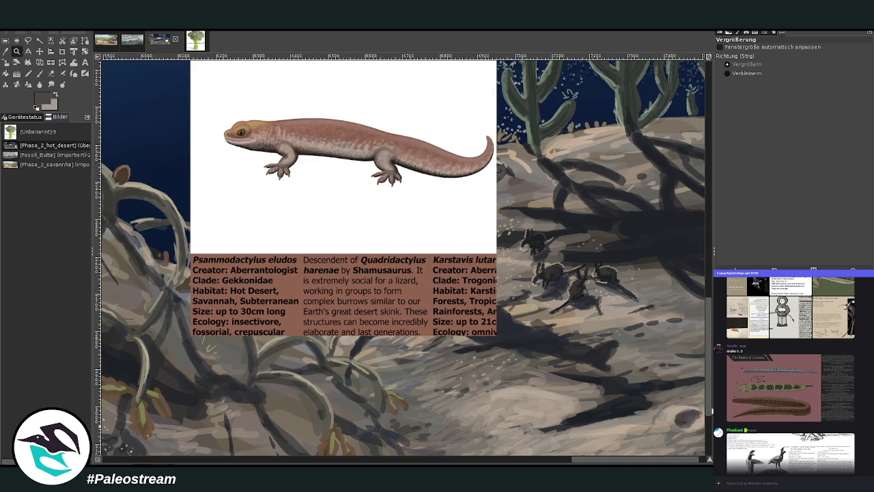
Nudge the salamander card slightly down and right, and bring the whole card into view.
{"action": "scroll", "coordinate": [657, 392], "scroll_direction": "down", "scroll_amount": 3}
{"action": "key", "text": "m"}
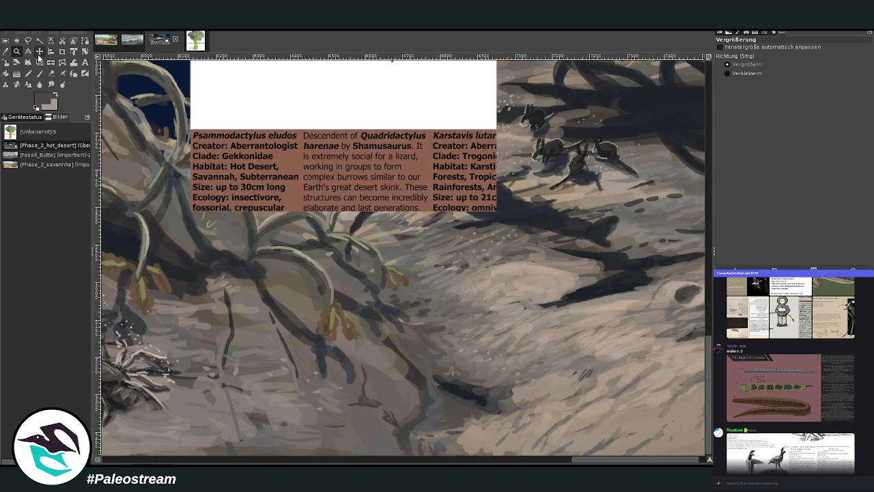
{"action": "left_click_drag", "start_coordinate": [221, 126], "coordinate": [250, 299]}
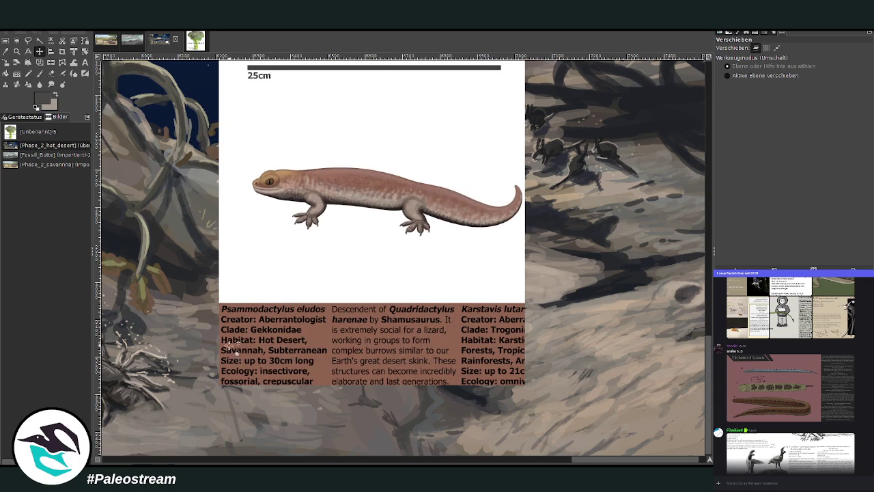
{"action": "left_click_drag", "start_coordinate": [709, 459], "coordinate": [704, 462]}
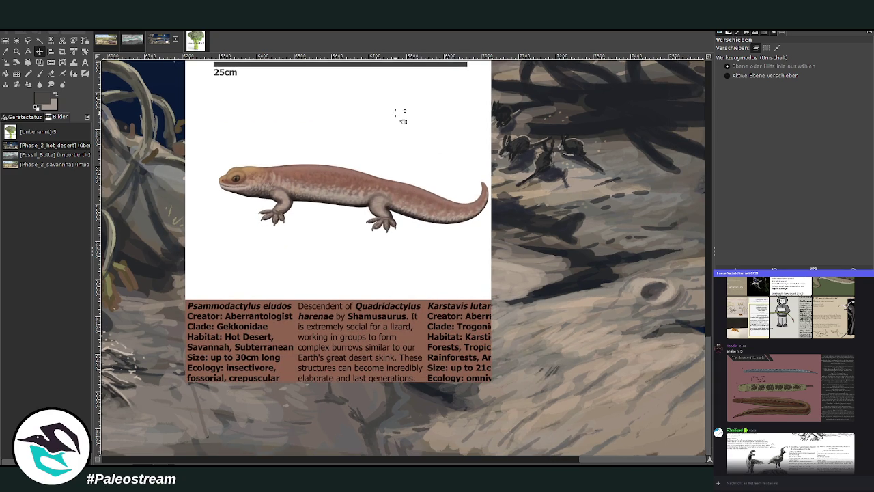
{"action": "key", "text": "p"}
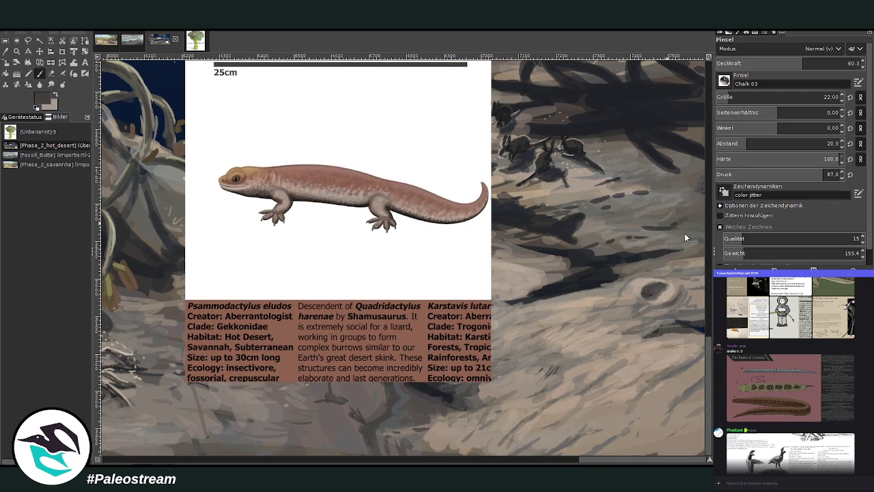
Set the brush size to 32 and opacity to about 69.
{"action": "left_click", "coordinate": [825, 97]}
{"action": "left_click_drag", "start_coordinate": [805, 63], "coordinate": [816, 63]}
{"action": "type", "text": "32"}
{"action": "left_click_drag", "start_coordinate": [710, 459], "coordinate": [703, 445]}
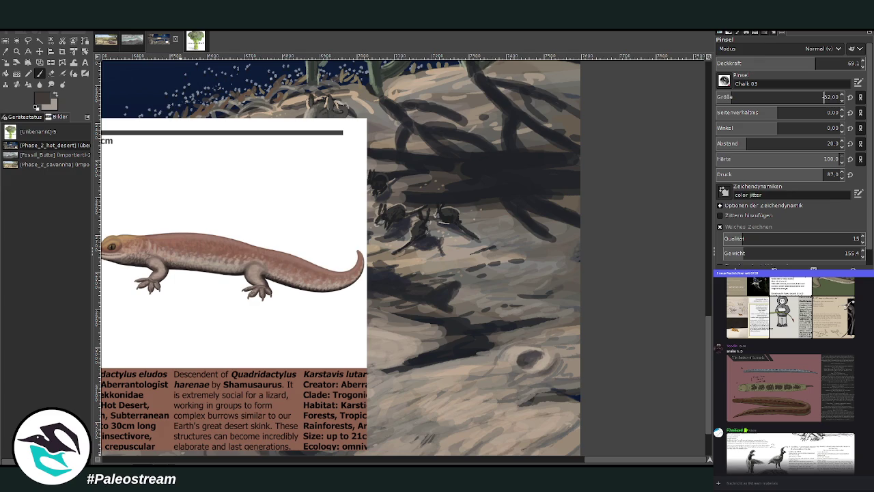
Zoom out step by step until the whole painting fits the window.
{"action": "key", "text": "z"}
{"action": "left_click", "coordinate": [401, 301]}
{"action": "left_click", "coordinate": [382, 303]}
{"action": "left_click", "coordinate": [281, 304]}
{"action": "left_click", "coordinate": [298, 304]}
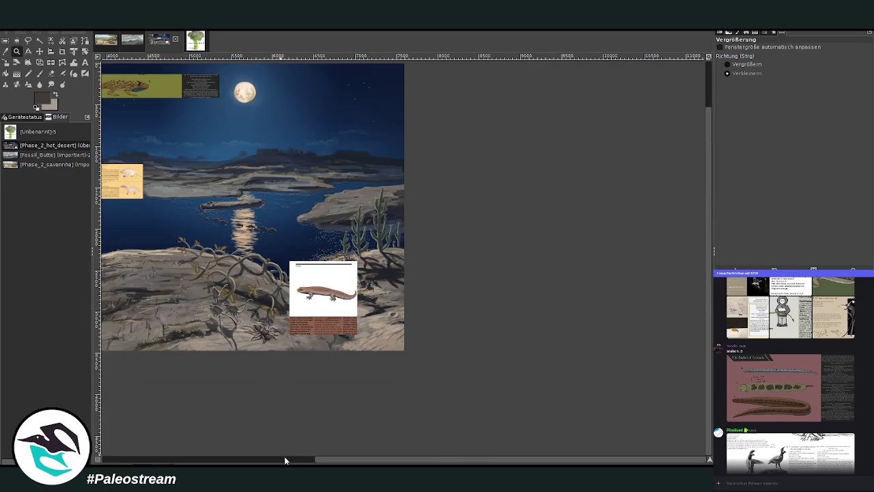
{"action": "left_click", "coordinate": [287, 459]}
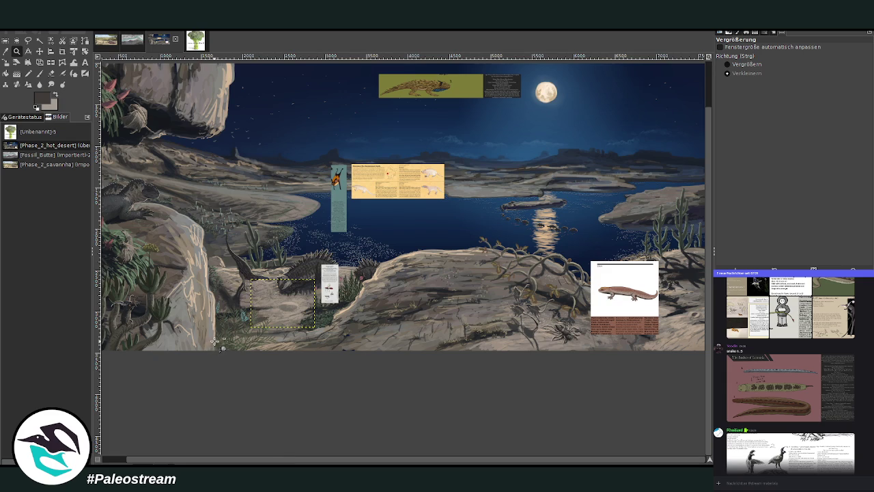
{"action": "left_click", "coordinate": [485, 461]}
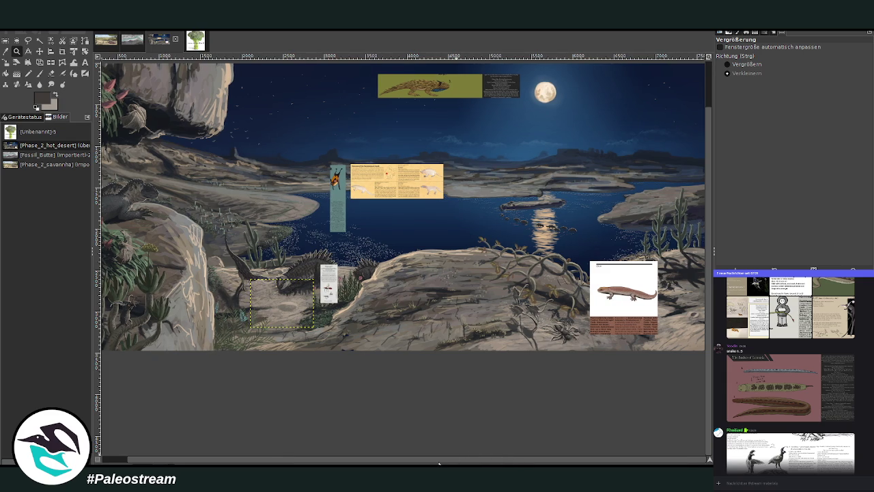
{"action": "key", "text": "minus"}
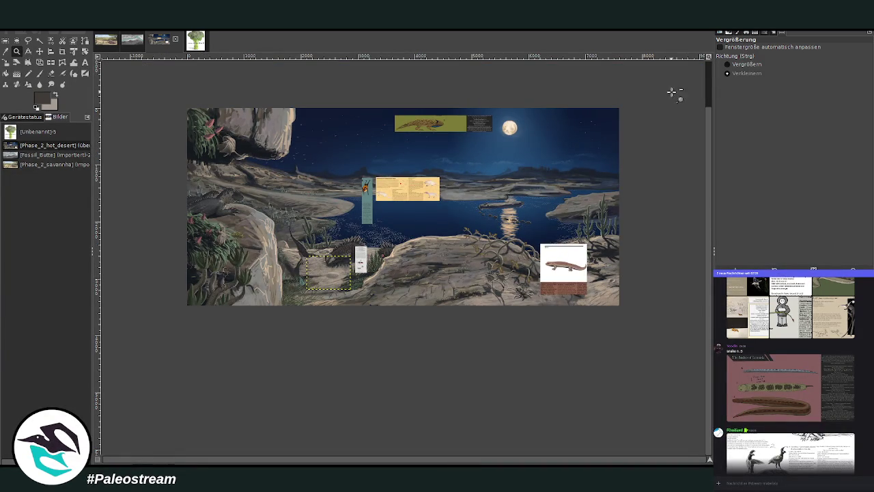
Zoom in on the salamander card's picture and text and show its layer boundary.
{"action": "left_click", "coordinate": [728, 65]}
{"action": "left_click_drag", "start_coordinate": [179, 101], "coordinate": [628, 319]}
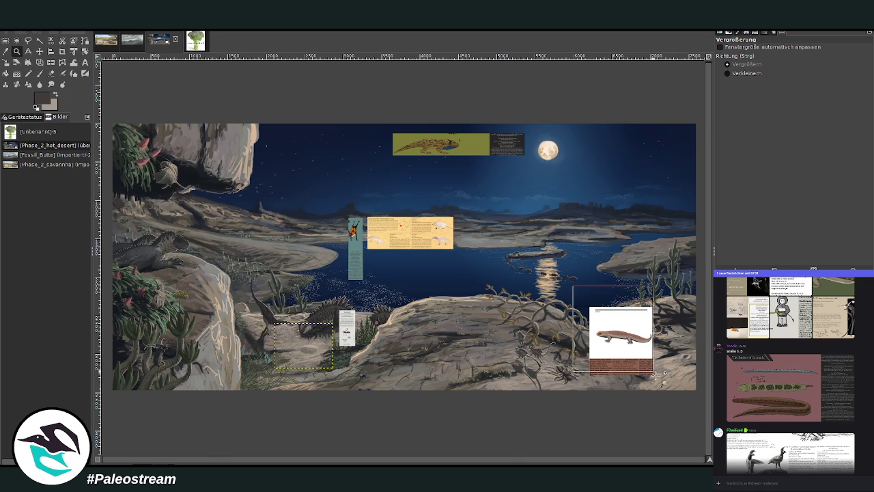
{"action": "left_click_drag", "start_coordinate": [572, 286], "coordinate": [660, 378]}
{"action": "left_click_drag", "start_coordinate": [338, 191], "coordinate": [493, 314]}
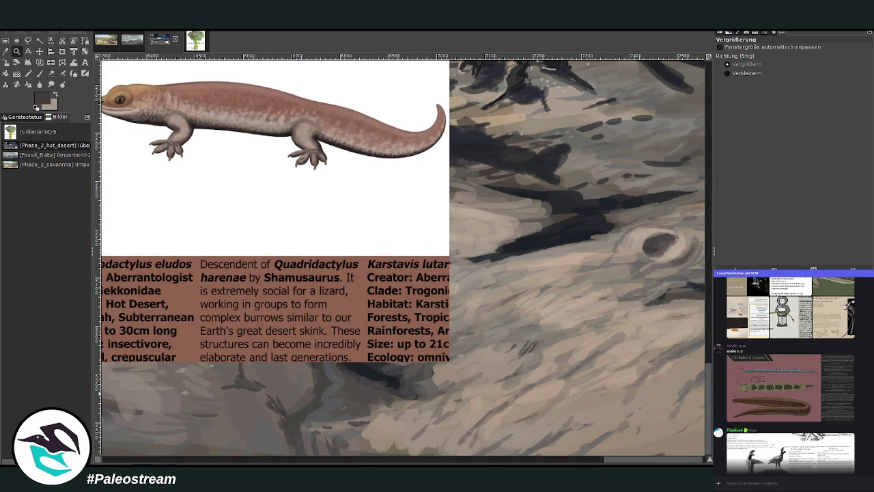
{"action": "key", "text": "Page_Up"}
Scale the salamander card layer down to a much smaller size.
{"action": "key", "text": "shift+s"}
{"action": "mouse_move", "coordinate": [189, 198]}
{"action": "left_mouse_down"}
{"action": "mouse_move", "coordinate": [339, 285]}
{"action": "mouse_move", "coordinate": [335, 251]}
{"action": "mouse_move", "coordinate": [384, 185]}
{"action": "mouse_move", "coordinate": [412, 176]}
{"action": "left_mouse_up"}
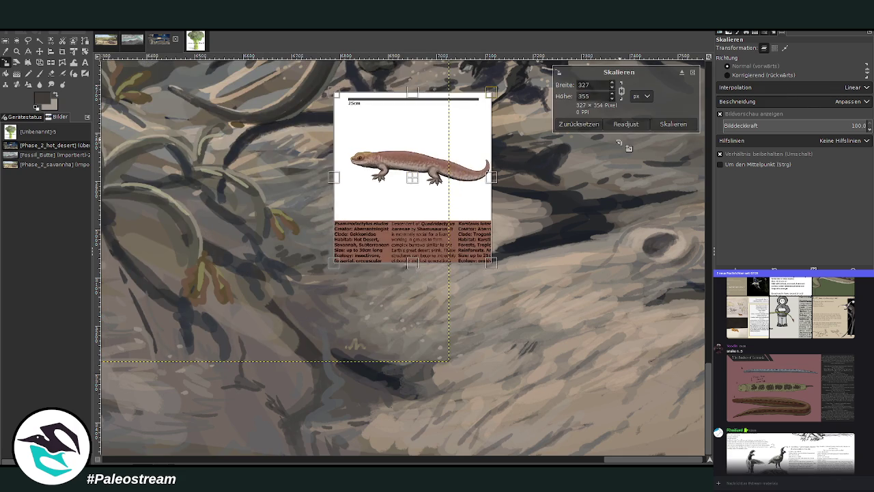
{"action": "key", "text": "Return"}
{"action": "key", "text": "z"}
With a size 13 brush at higher opacity, paint small dark lizard silhouettes on the rock.
{"action": "key", "text": "p"}
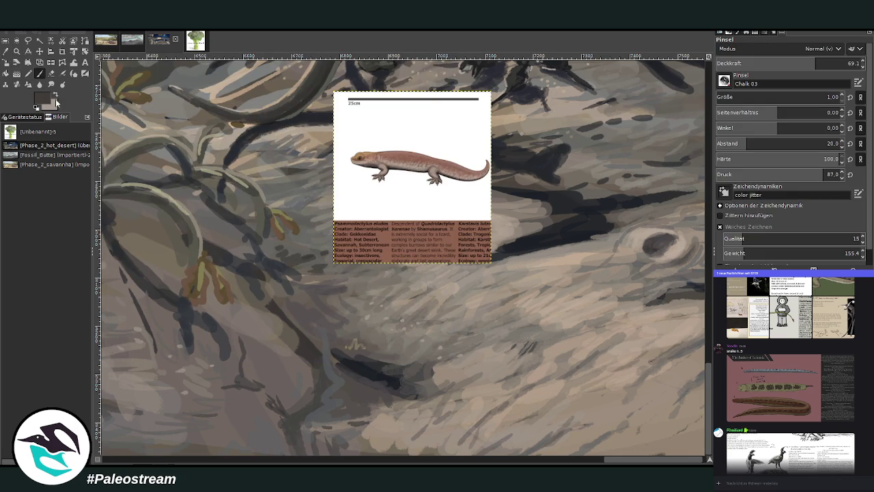
{"action": "left_click", "coordinate": [724, 96]}
{"action": "left_click_drag", "start_coordinate": [813, 62], "coordinate": [768, 66]}
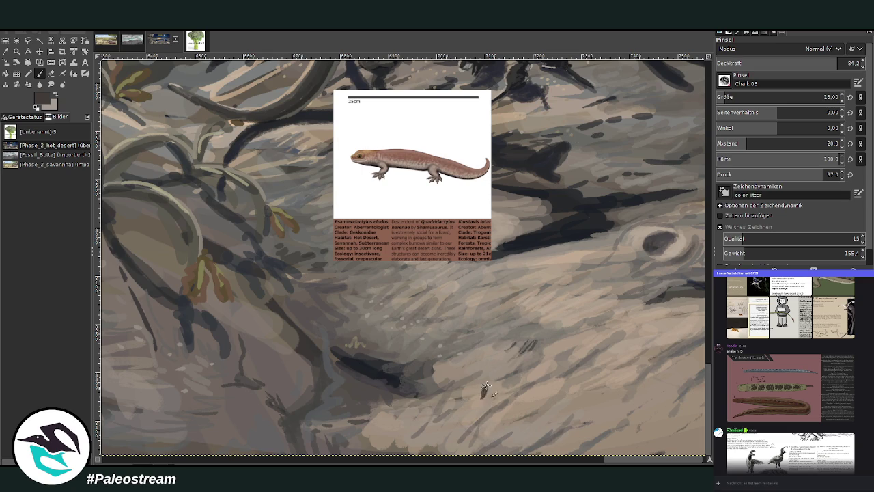
{"action": "left_click_drag", "start_coordinate": [475, 402], "coordinate": [485, 380]}
{"action": "left_click_drag", "start_coordinate": [484, 379], "coordinate": [480, 391]}
{"action": "left_click_drag", "start_coordinate": [509, 312], "coordinate": [538, 303]}
{"action": "left_click_drag", "start_coordinate": [519, 309], "coordinate": [535, 302]}
{"action": "left_click_drag", "start_coordinate": [517, 328], "coordinate": [544, 325]}
{"action": "left_click", "coordinate": [106, 41]}
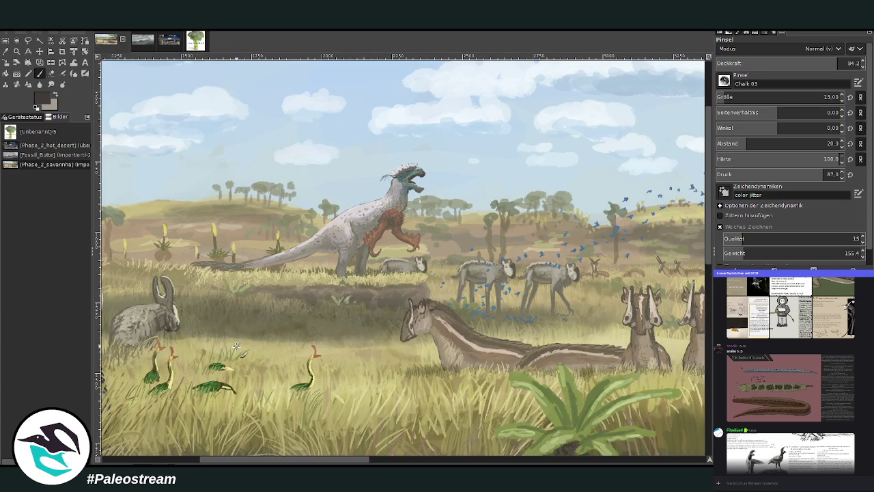
{"action": "key", "text": "ctrl+Tab"}
{"action": "key", "text": "minus"}
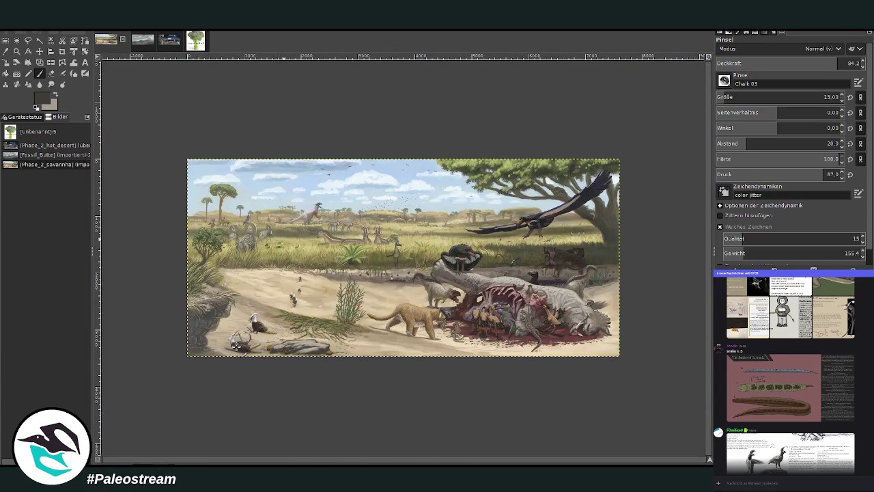
{"action": "left_click", "coordinate": [142, 41]}
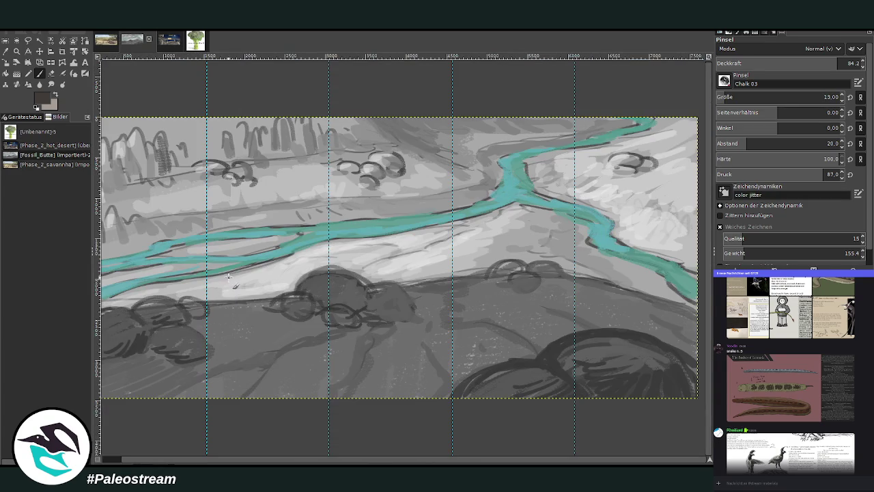
{"action": "left_click", "coordinate": [170, 40]}
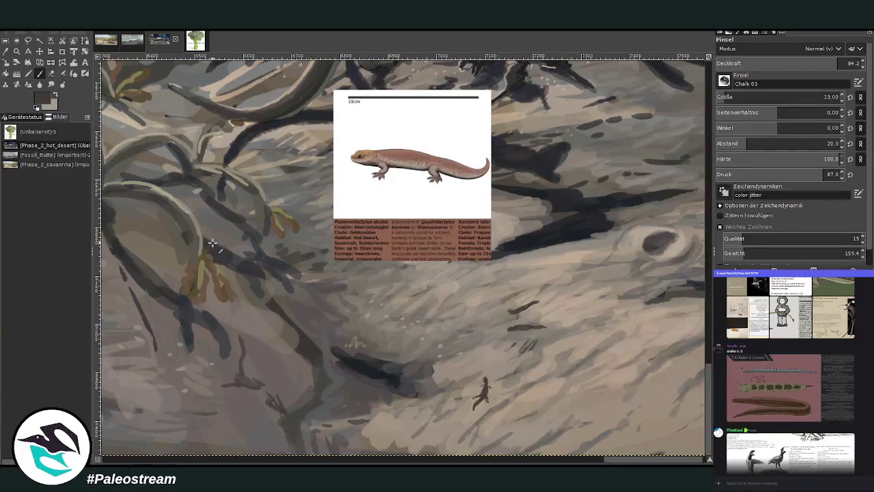
{"action": "left_click", "coordinate": [17, 51]}
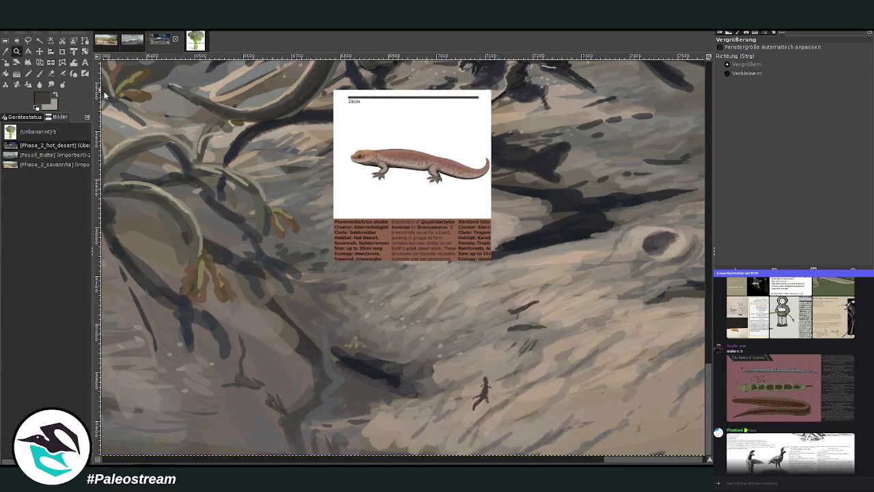
Darken and lengthen the upper small lizard painted on the rock.
{"action": "left_click_drag", "start_coordinate": [314, 116], "coordinate": [592, 449]}
{"action": "key", "text": "p"}
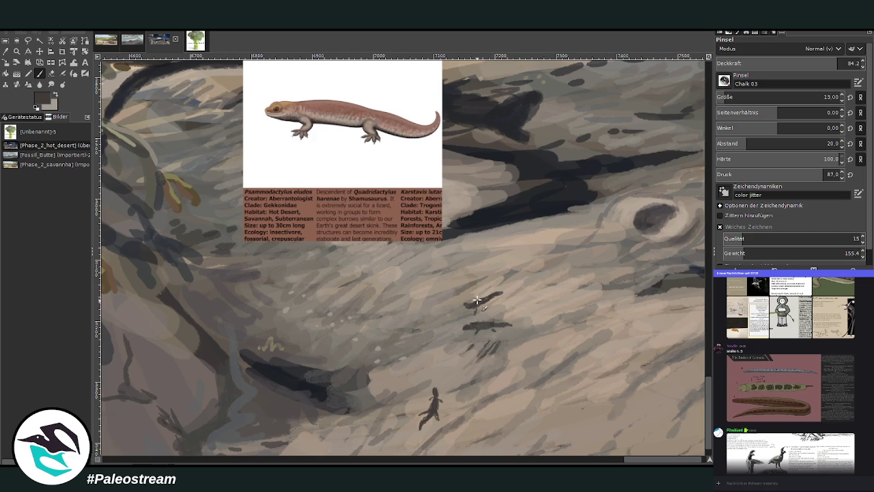
{"action": "left_click_drag", "start_coordinate": [486, 300], "coordinate": [507, 292]}
{"action": "scroll", "coordinate": [266, 402], "scroll_direction": "down", "scroll_amount": 1, "text": "ctrl"}
{"action": "scroll", "coordinate": [266, 401], "scroll_direction": "down", "scroll_amount": 4, "text": "ctrl"}
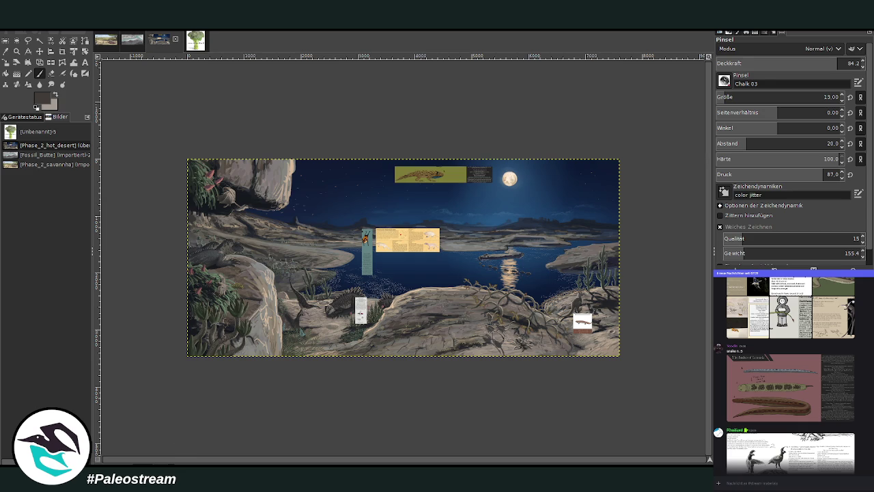
Zoom back in closely on the salamander card and the lizards beneath it.
{"action": "key", "text": "z"}
{"action": "left_click_drag", "start_coordinate": [539, 259], "coordinate": [604, 392]}
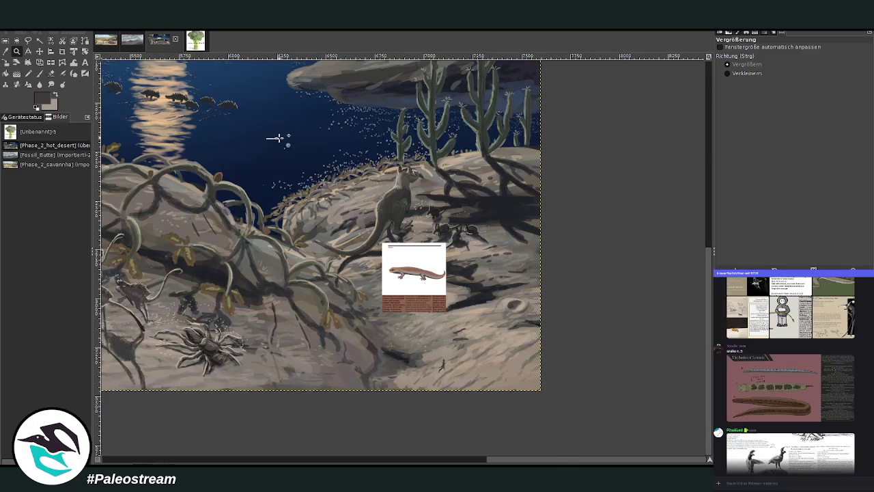
{"action": "left_click_drag", "start_coordinate": [276, 138], "coordinate": [534, 385]}
{"action": "left_click_drag", "start_coordinate": [366, 211], "coordinate": [615, 456]}
{"action": "left_click_drag", "start_coordinate": [216, 101], "coordinate": [602, 456]}
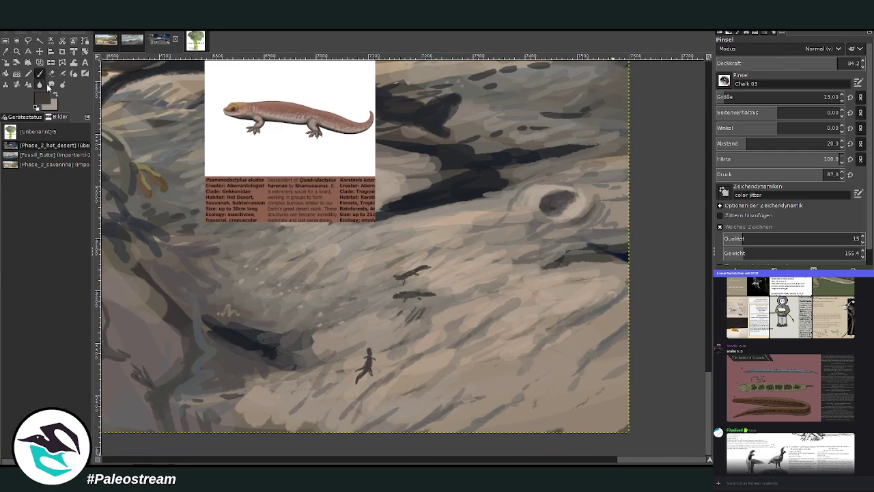
{"action": "key", "text": "p"}
Reshape the dark blob into a clearer lizard and lighten the shadowy lizard with paler strokes.
{"action": "left_click_drag", "start_coordinate": [333, 311], "coordinate": [325, 318]}
{"action": "left_click_drag", "start_coordinate": [315, 321], "coordinate": [328, 314]}
{"action": "mouse_move", "coordinate": [379, 360]}
{"action": "left_mouse_down"}
{"action": "mouse_move", "coordinate": [383, 352]}
{"action": "mouse_move", "coordinate": [376, 382]}
{"action": "left_mouse_up"}
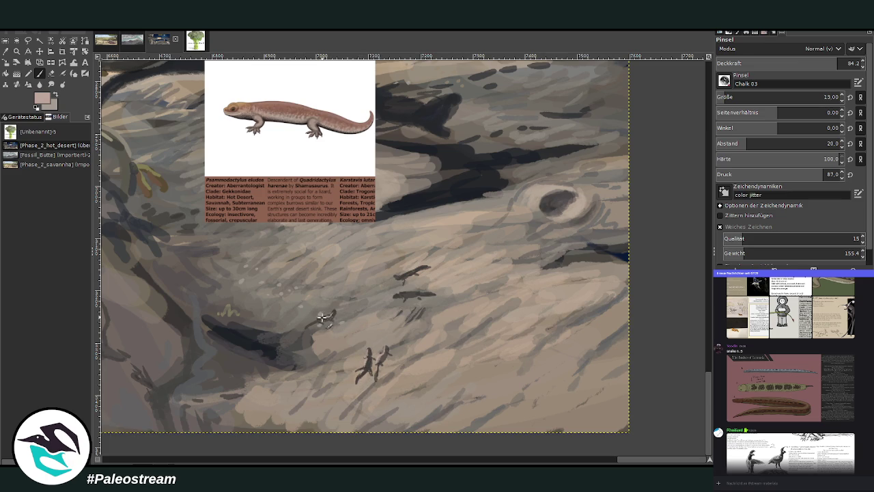
{"action": "left_click_drag", "start_coordinate": [393, 294], "coordinate": [439, 294]}
Sample a grey from the painting and dab small dark marks beside the lizard pair.
{"action": "key", "text": "o"}
{"action": "left_click", "coordinate": [304, 315]}
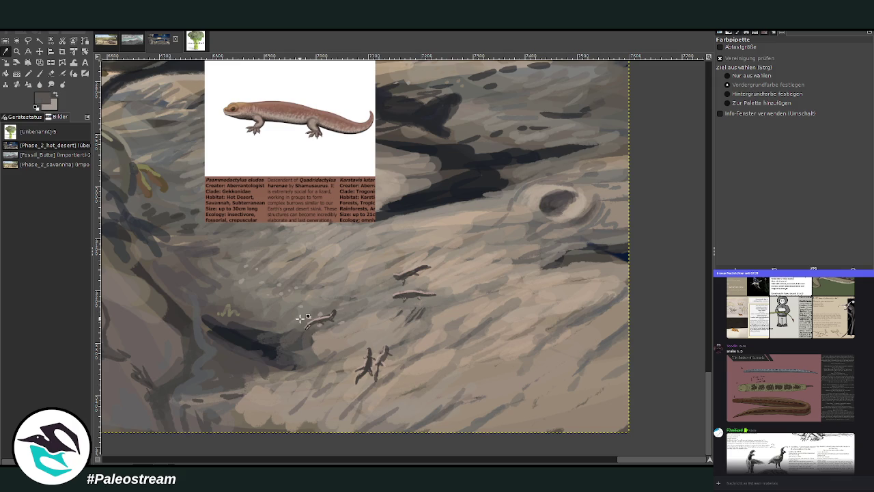
{"action": "left_click", "coordinate": [38, 73]}
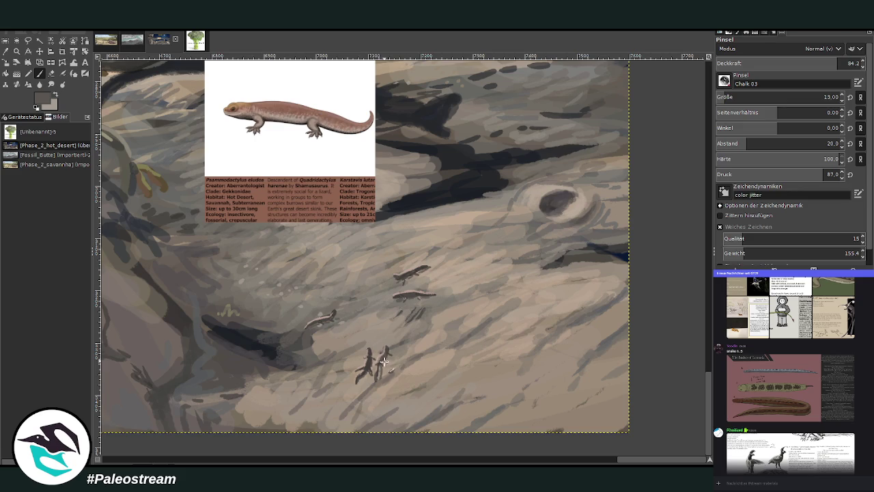
{"action": "left_click_drag", "start_coordinate": [413, 363], "coordinate": [404, 373]}
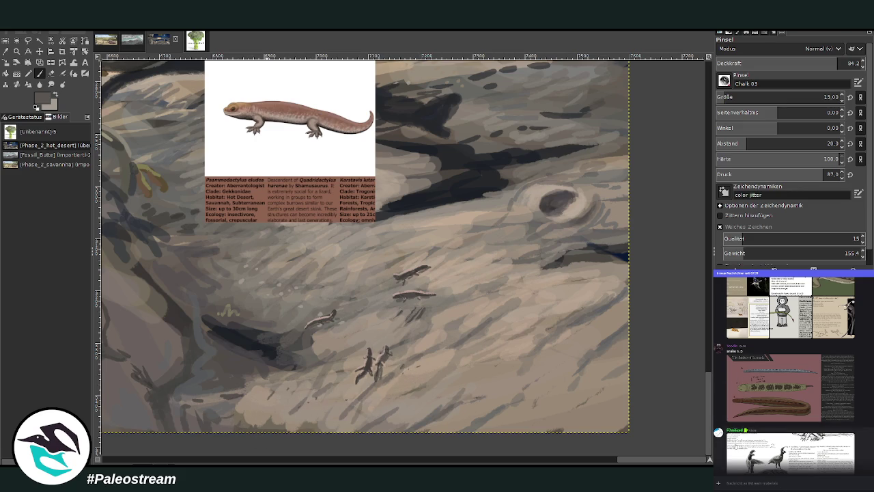
{"action": "scroll", "coordinate": [782, 444], "scroll_direction": "up", "scroll_amount": 10}
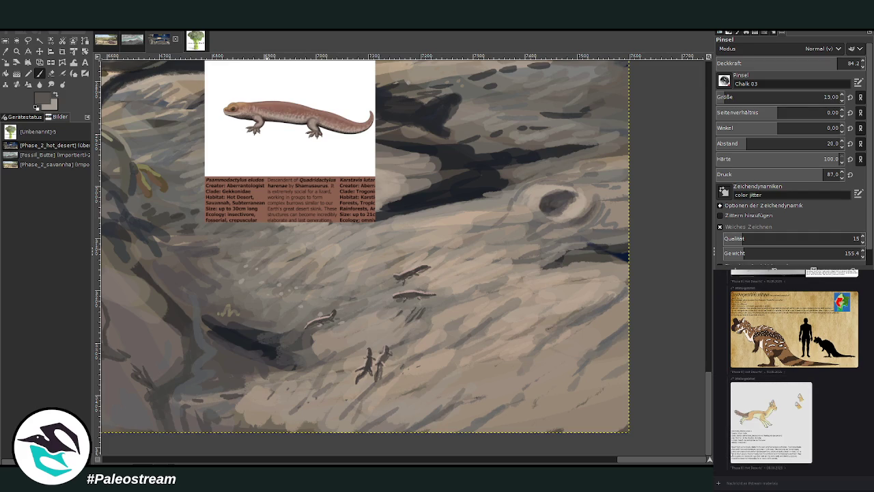
{"action": "scroll", "coordinate": [792, 369], "scroll_direction": "down", "scroll_amount": 5}
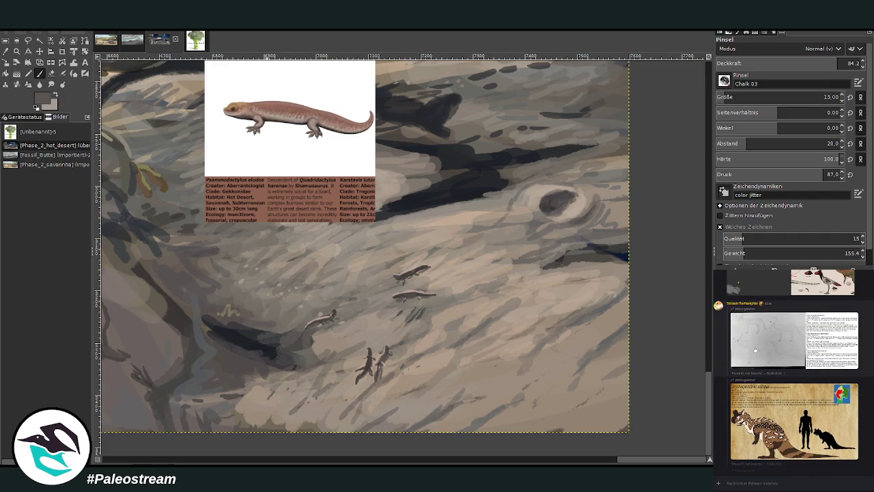
{"action": "scroll", "coordinate": [792, 369], "scroll_direction": "down", "scroll_amount": 5}
{"action": "scroll", "coordinate": [732, 390], "scroll_direction": "up", "scroll_amount": 1}
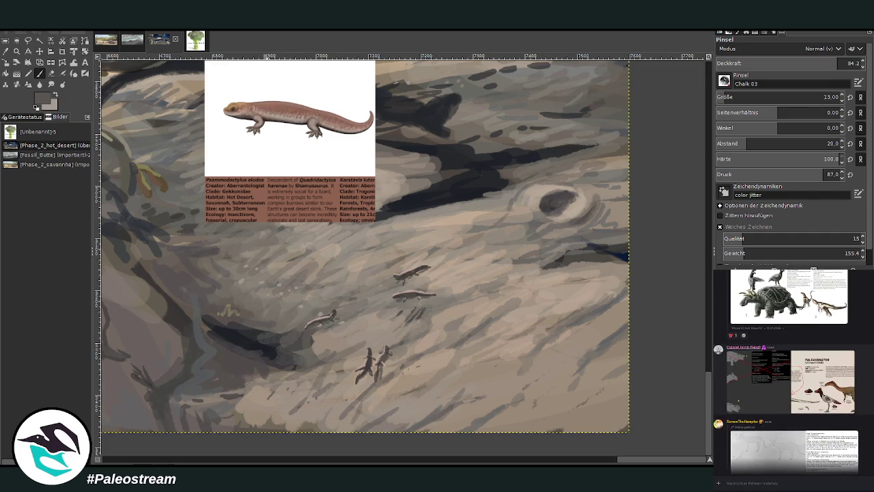
{"action": "scroll", "coordinate": [792, 368], "scroll_direction": "up", "scroll_amount": 3}
{"action": "scroll", "coordinate": [792, 368], "scroll_direction": "up", "scroll_amount": 3}
{"action": "scroll", "coordinate": [792, 368], "scroll_direction": "up", "scroll_amount": 3}
{"action": "scroll", "coordinate": [792, 368], "scroll_direction": "up", "scroll_amount": 3}
{"action": "scroll", "coordinate": [717, 331], "scroll_direction": "up", "scroll_amount": 1}
{"action": "scroll", "coordinate": [717, 331], "scroll_direction": "up", "scroll_amount": 3}
{"action": "scroll", "coordinate": [716, 331], "scroll_direction": "up", "scroll_amount": 3}
{"action": "scroll", "coordinate": [716, 331], "scroll_direction": "up", "scroll_amount": 3}
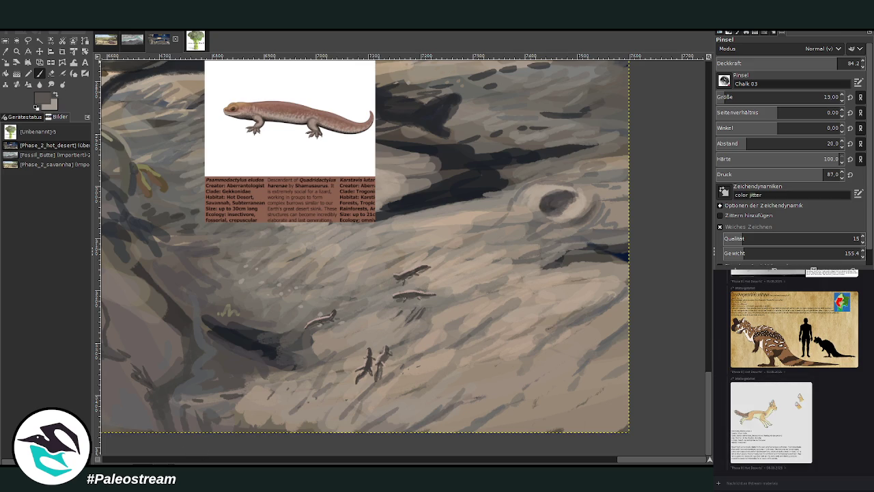
{"action": "key", "text": "x"}
Sample dark grey from the sand shadow and paint a burrow hole in the sand.
{"action": "left_click", "coordinate": [6, 51]}
{"action": "left_click", "coordinate": [284, 353]}
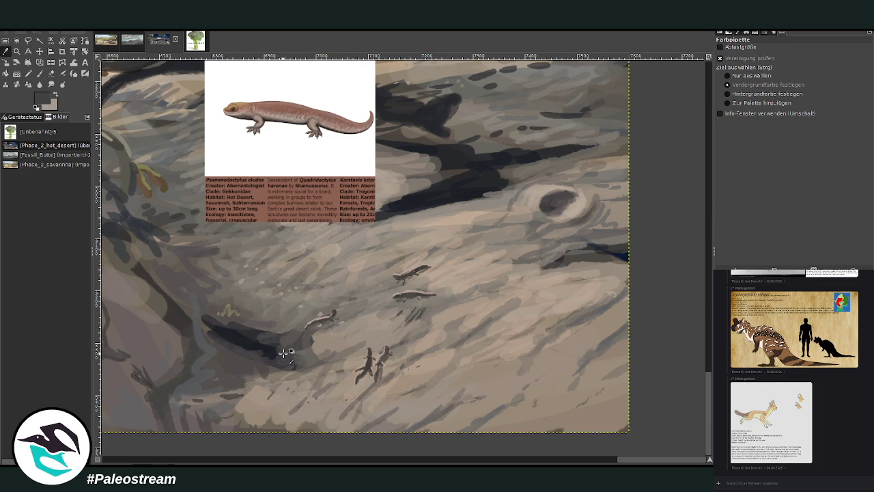
{"action": "left_click", "coordinate": [39, 74]}
{"action": "left_click", "coordinate": [827, 64]}
{"action": "left_click_drag", "start_coordinate": [282, 403], "coordinate": [288, 403]}
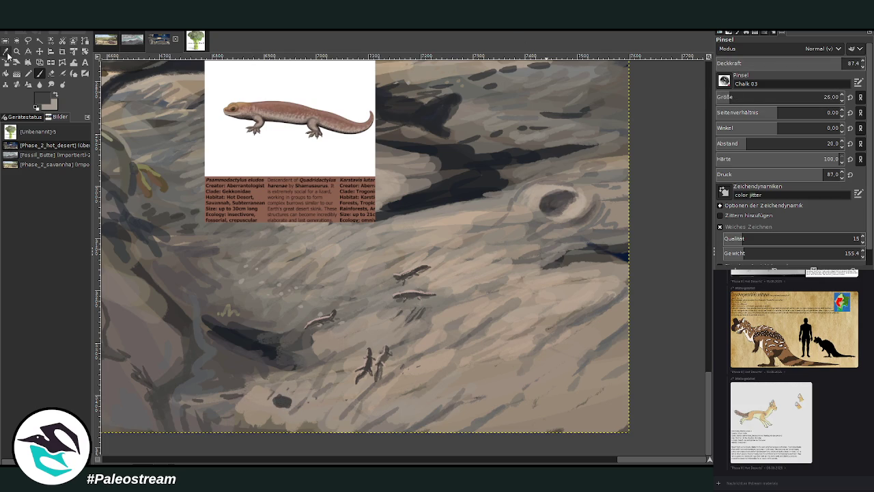
Blend light sand tones around the hole at 43.5 opacity, shrinking it to a small oval.
{"action": "left_click", "coordinate": [6, 51]}
{"action": "left_click", "coordinate": [529, 170]}
{"action": "left_click", "coordinate": [41, 73]}
{"action": "left_click_drag", "start_coordinate": [296, 395], "coordinate": [286, 387]}
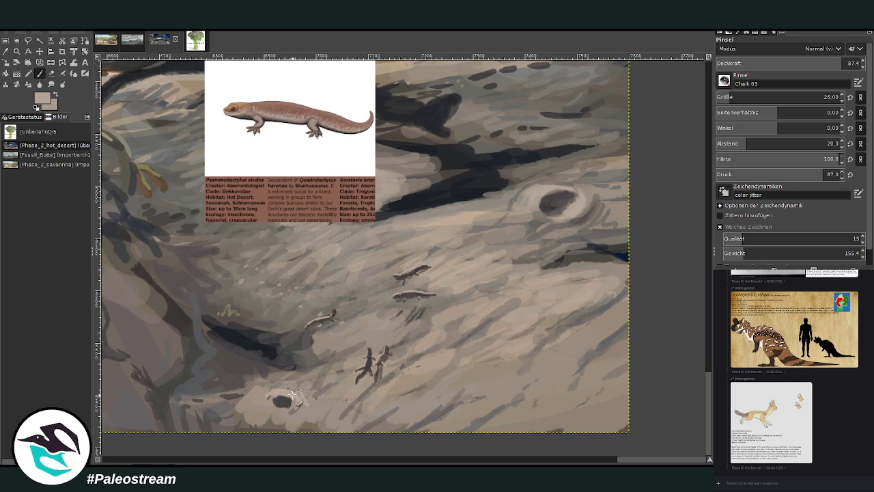
{"action": "left_click", "coordinate": [778, 63]}
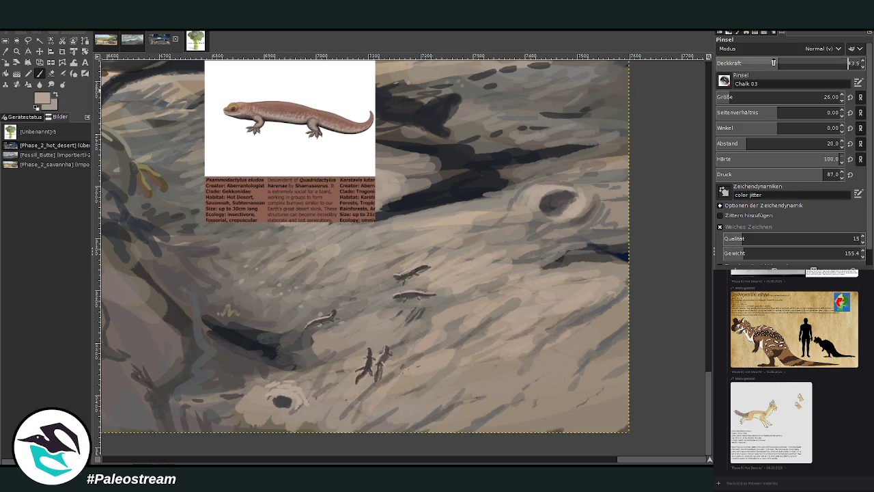
{"action": "mouse_move", "coordinate": [267, 394]}
{"action": "left_mouse_down"}
{"action": "mouse_move", "coordinate": [300, 392]}
{"action": "mouse_move", "coordinate": [311, 410]}
{"action": "mouse_move", "coordinate": [290, 375]}
{"action": "mouse_move", "coordinate": [320, 378]}
{"action": "mouse_move", "coordinate": [307, 360]}
{"action": "mouse_move", "coordinate": [318, 352]}
{"action": "mouse_move", "coordinate": [334, 379]}
{"action": "mouse_move", "coordinate": [267, 366]}
{"action": "mouse_move", "coordinate": [341, 372]}
{"action": "mouse_move", "coordinate": [351, 345]}
{"action": "left_mouse_up"}
{"action": "left_click", "coordinate": [382, 304], "text": "ctrl"}
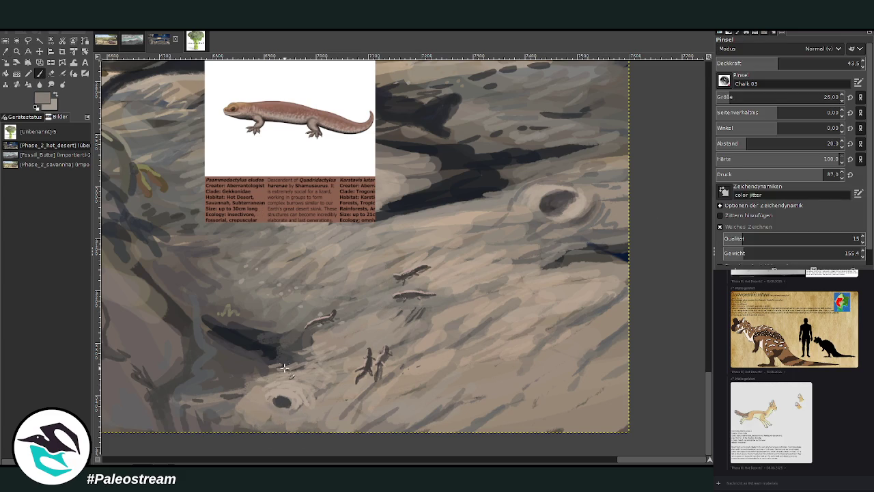
{"action": "left_click_drag", "start_coordinate": [292, 406], "coordinate": [289, 412]}
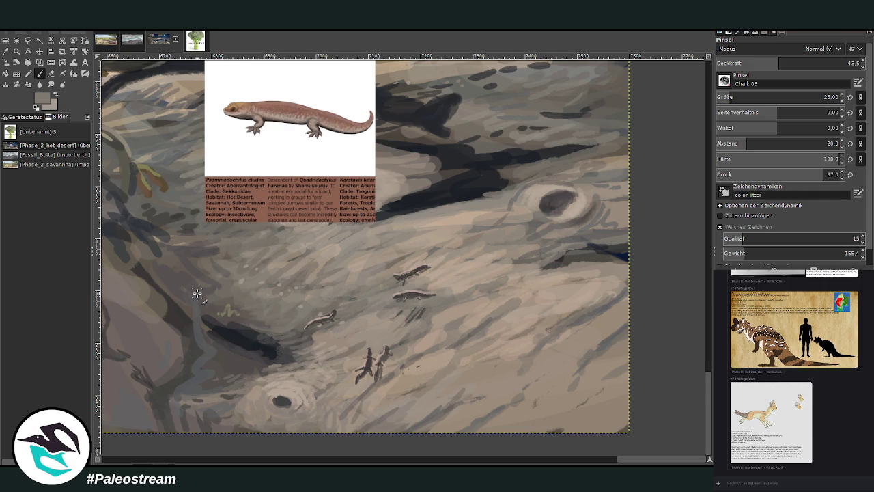
{"action": "scroll", "coordinate": [196, 294], "scroll_direction": "down", "scroll_amount": 3}
{"action": "scroll", "coordinate": [196, 294], "scroll_direction": "down", "scroll_amount": 1}
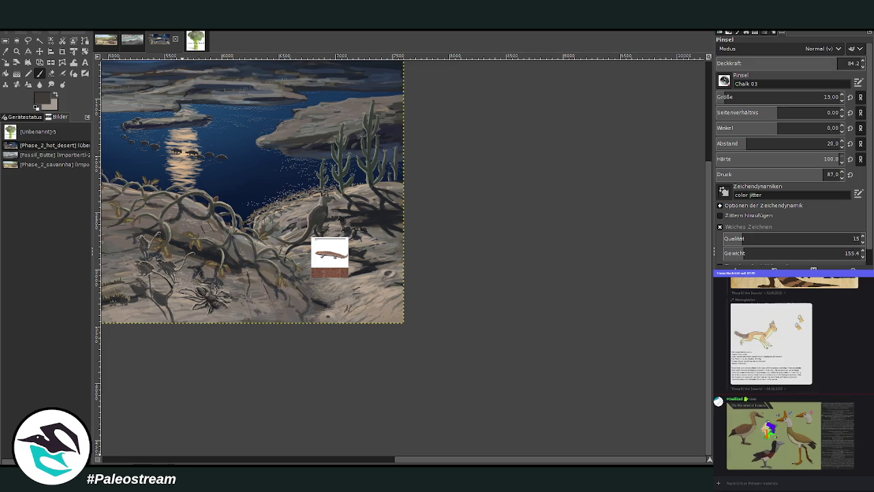
{"action": "left_click", "coordinate": [380, 462]}
{"action": "scroll", "coordinate": [427, 383], "scroll_direction": "up", "scroll_amount": 5}
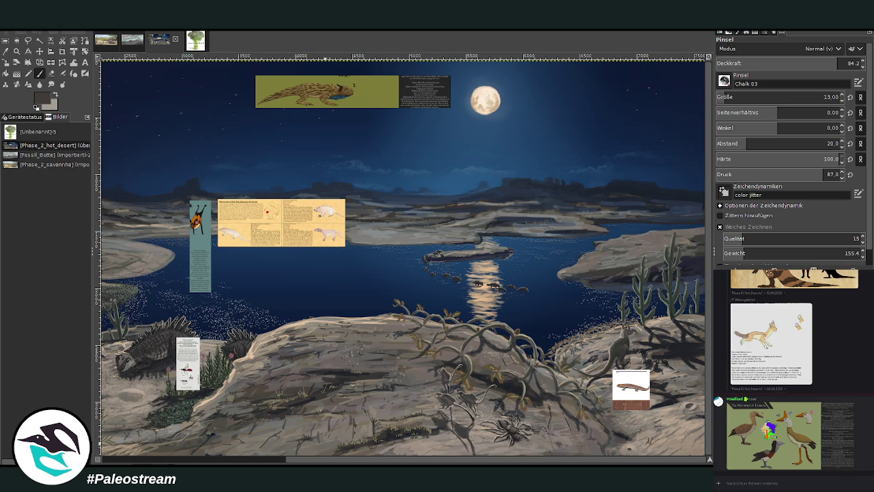
{"action": "left_click", "coordinate": [819, 440]}
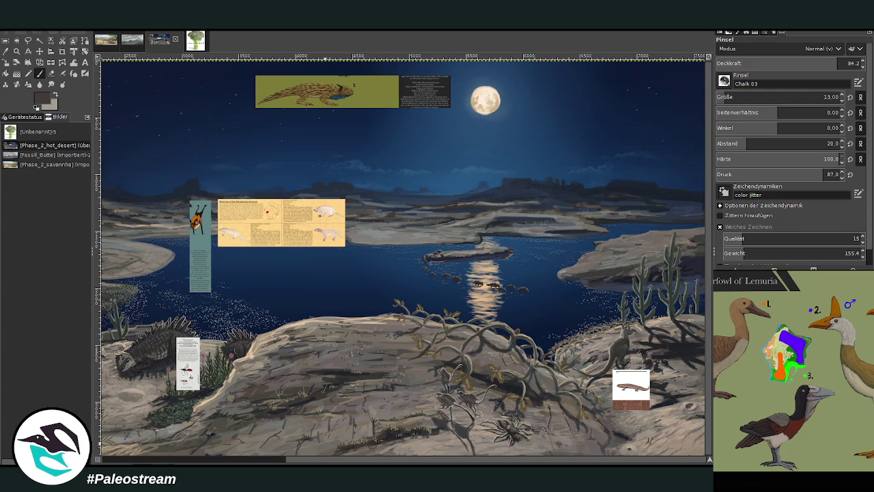
{"action": "left_click", "coordinate": [860, 483]}
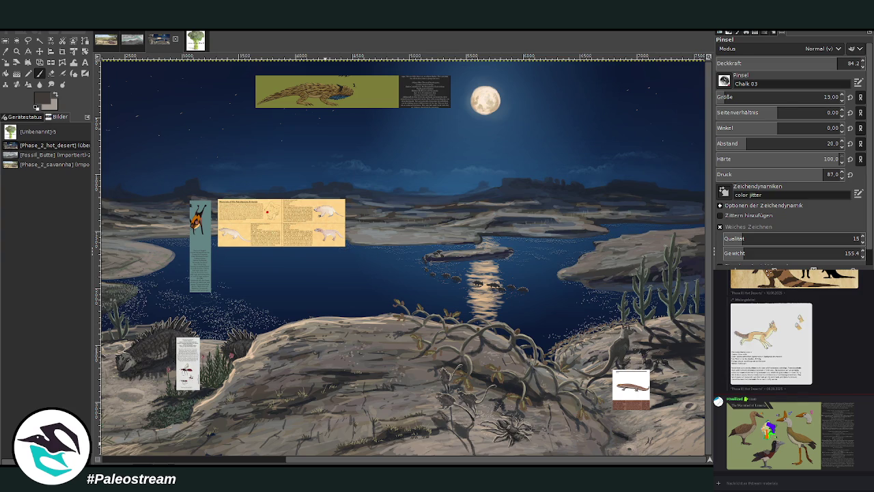
{"action": "left_click", "coordinate": [829, 439]}
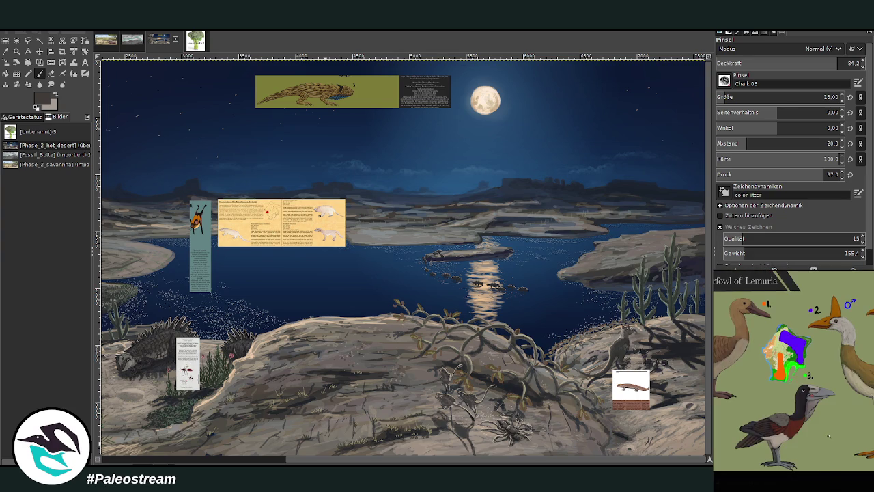
{"action": "left_click", "coordinate": [832, 471]}
{"action": "scroll", "coordinate": [792, 382], "scroll_direction": "up", "scroll_amount": 3}
{"action": "scroll", "coordinate": [792, 369], "scroll_direction": "up", "scroll_amount": 2}
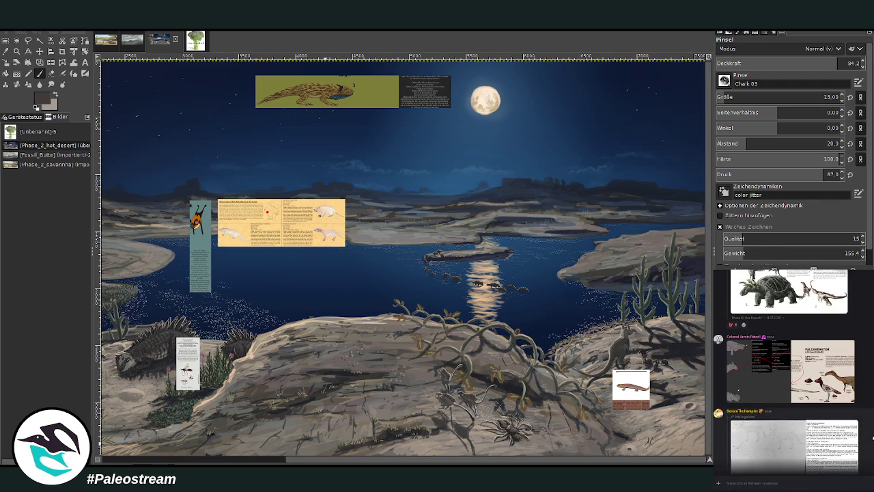
{"action": "scroll", "coordinate": [792, 369], "scroll_direction": "up", "scroll_amount": 3}
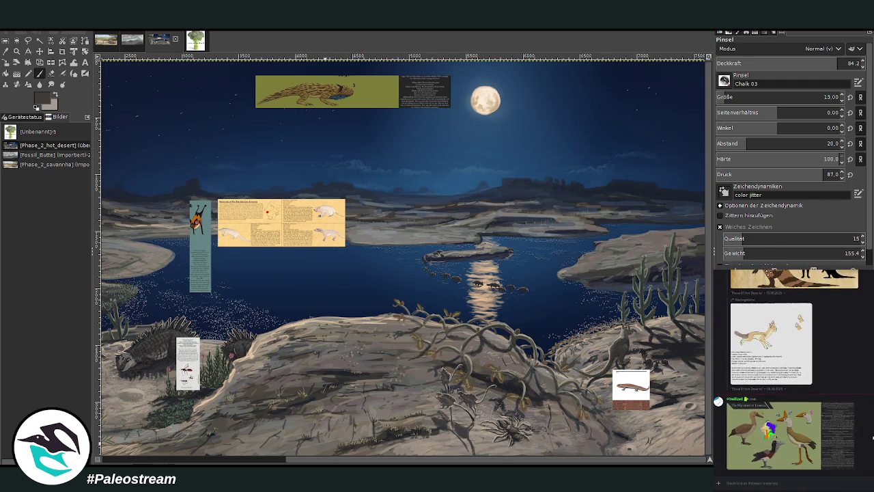
{"action": "scroll", "coordinate": [792, 369], "scroll_direction": "up", "scroll_amount": 2}
{"action": "scroll", "coordinate": [792, 369], "scroll_direction": "up", "scroll_amount": 2}
{"action": "scroll", "coordinate": [792, 369], "scroll_direction": "up", "scroll_amount": 2}
{"action": "scroll", "coordinate": [792, 368], "scroll_direction": "up", "scroll_amount": 2}
{"action": "scroll", "coordinate": [792, 369], "scroll_direction": "up", "scroll_amount": 2}
{"action": "scroll", "coordinate": [792, 368], "scroll_direction": "up", "scroll_amount": 2}
{"action": "scroll", "coordinate": [792, 368], "scroll_direction": "up", "scroll_amount": 2}
{"action": "scroll", "coordinate": [792, 369], "scroll_direction": "up", "scroll_amount": 2}
{"action": "scroll", "coordinate": [789, 368], "scroll_direction": "up", "scroll_amount": 3}
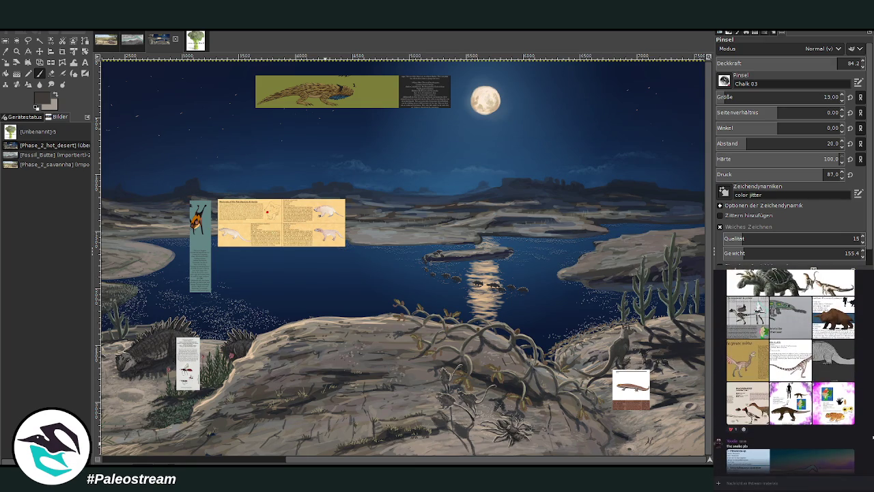
{"action": "scroll", "coordinate": [790, 368], "scroll_direction": "up", "scroll_amount": 2}
{"action": "scroll", "coordinate": [790, 368], "scroll_direction": "up", "scroll_amount": 2}
{"action": "scroll", "coordinate": [790, 369], "scroll_direction": "up", "scroll_amount": 2}
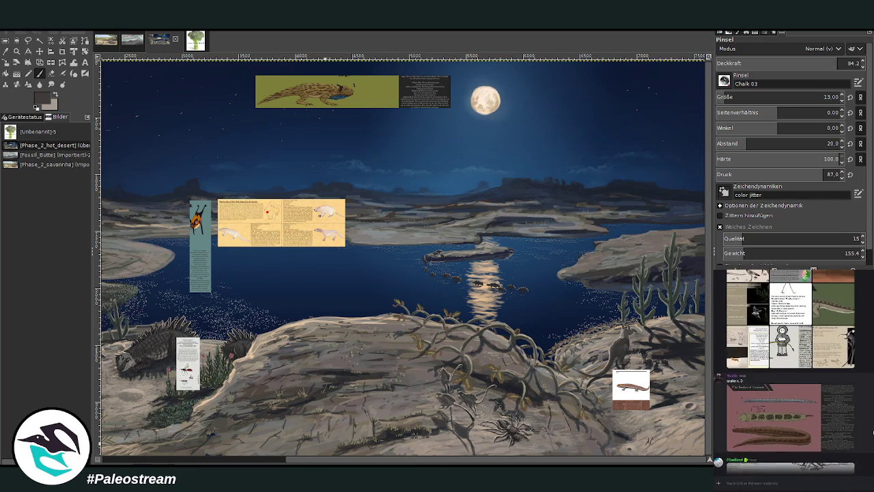
{"action": "scroll", "coordinate": [790, 369], "scroll_direction": "up", "scroll_amount": 2}
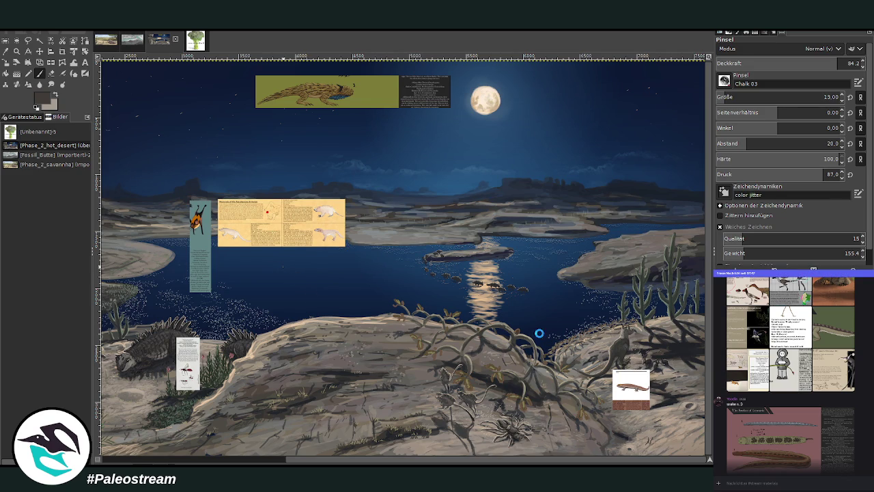
Paste the Waterfowl of Lemuria card, move the yellow species card top-left, and zoom on the crested bird.
{"action": "key", "text": "ctrl+v"}
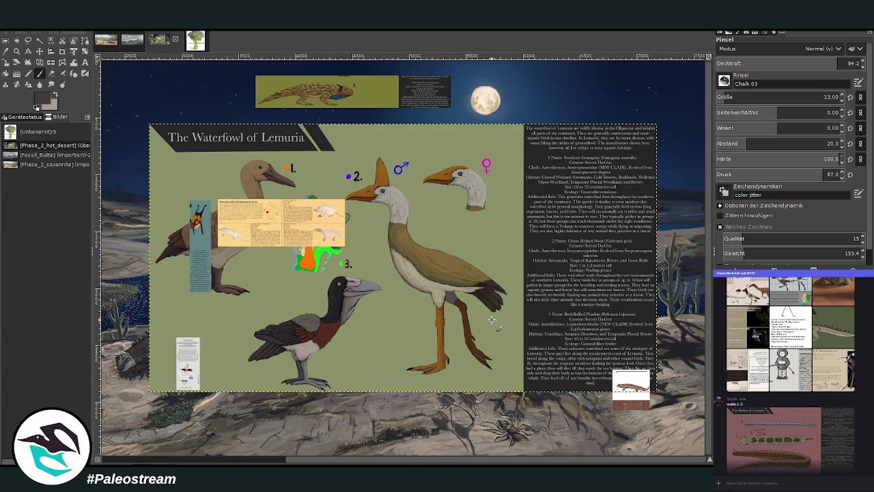
{"action": "left_click", "coordinate": [40, 51]}
{"action": "left_click_drag", "start_coordinate": [270, 219], "coordinate": [201, 119]}
{"action": "left_click", "coordinate": [16, 51]}
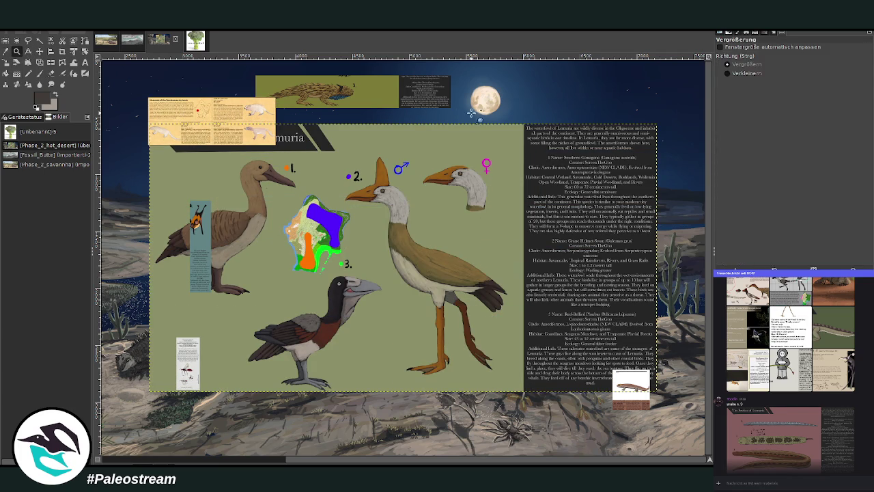
{"action": "left_click", "coordinate": [441, 248]}
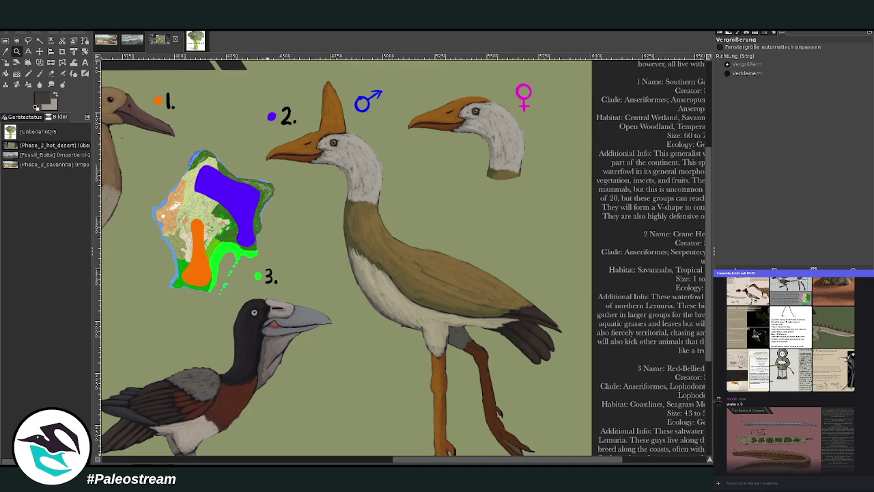
Crop the bird sheet to the crested bird and its male and female heads, dropping the text panel.
{"action": "left_click", "coordinate": [61, 52]}
{"action": "mouse_move", "coordinate": [256, 66]}
{"action": "left_mouse_down"}
{"action": "mouse_move", "coordinate": [587, 451]}
{"action": "mouse_move", "coordinate": [567, 438]}
{"action": "left_mouse_up"}
{"action": "scroll", "coordinate": [481, 362], "scroll_direction": "up", "scroll_amount": 3}
{"action": "scroll", "coordinate": [482, 369], "scroll_direction": "down", "scroll_amount": 6}
{"action": "scroll", "coordinate": [478, 379], "scroll_direction": "up", "scroll_amount": 6}
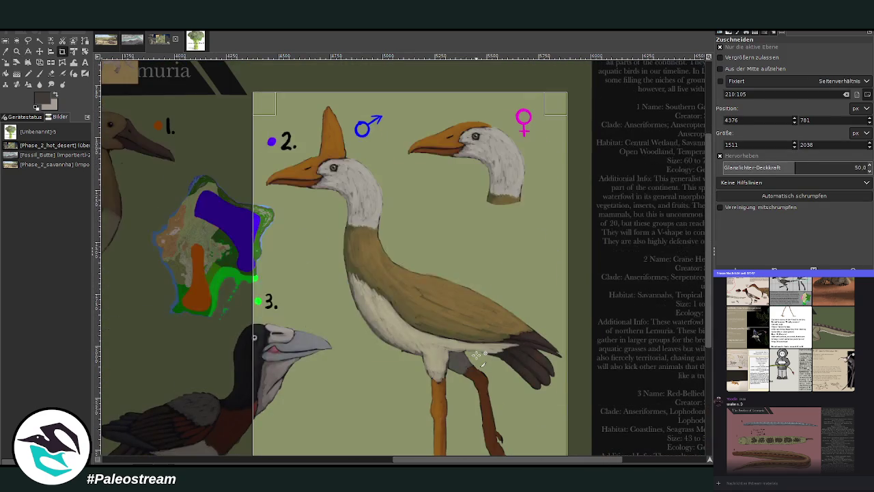
{"action": "scroll", "coordinate": [476, 386], "scroll_direction": "right", "scroll_amount": 5}
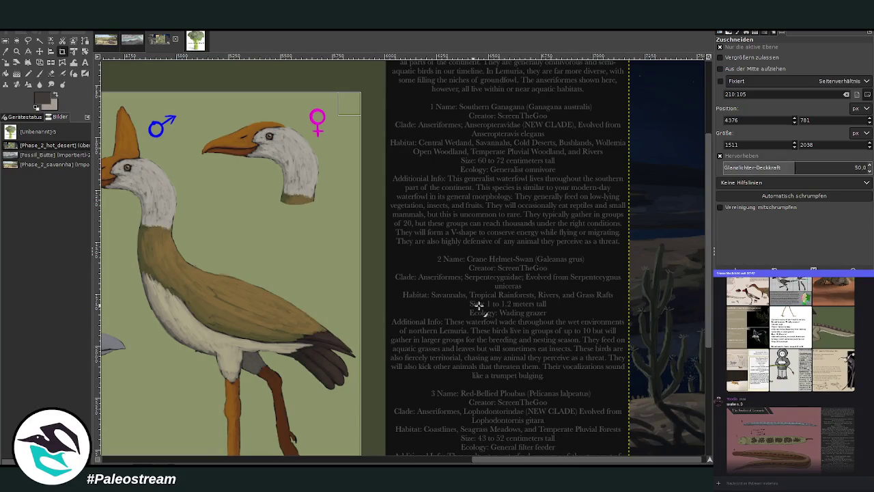
{"action": "left_click_drag", "start_coordinate": [532, 457], "coordinate": [439, 458]}
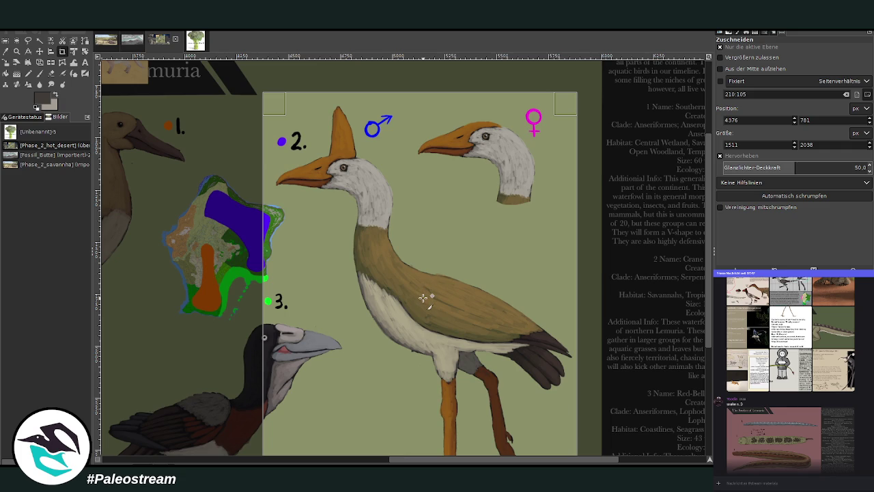
{"action": "left_click", "coordinate": [423, 298]}
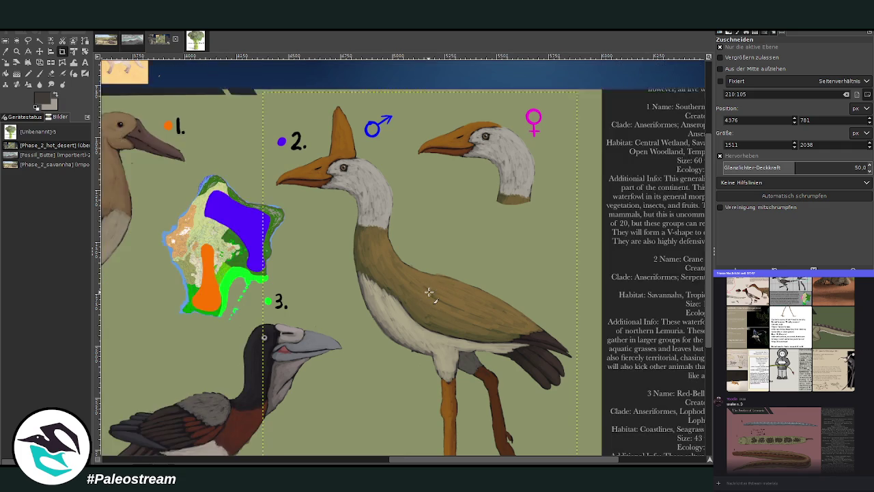
{"action": "left_click", "coordinate": [6, 62]}
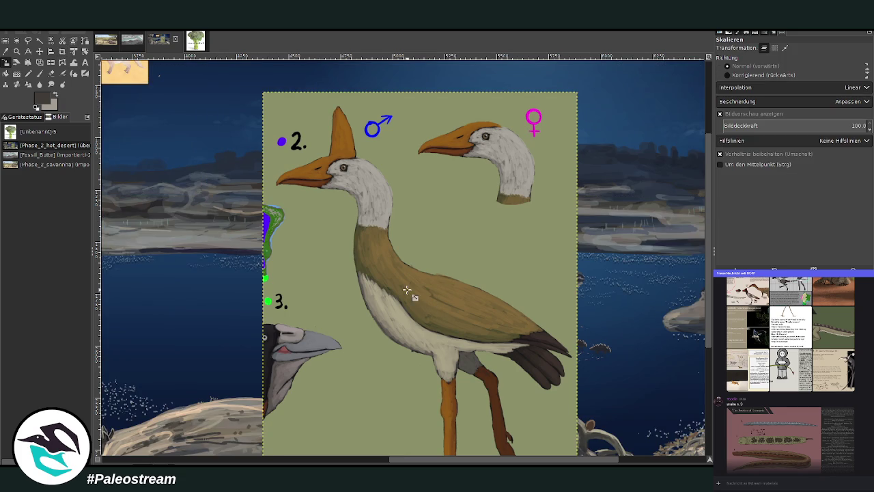
Shrink the cropped bird card proportionally over the lake scene and apply the scale.
{"action": "left_click", "coordinate": [410, 294]}
{"action": "mouse_move", "coordinate": [490, 368]}
{"action": "left_mouse_down"}
{"action": "mouse_move", "coordinate": [392, 239]}
{"action": "mouse_move", "coordinate": [382, 256]}
{"action": "left_mouse_up"}
{"action": "left_click", "coordinate": [673, 123]}
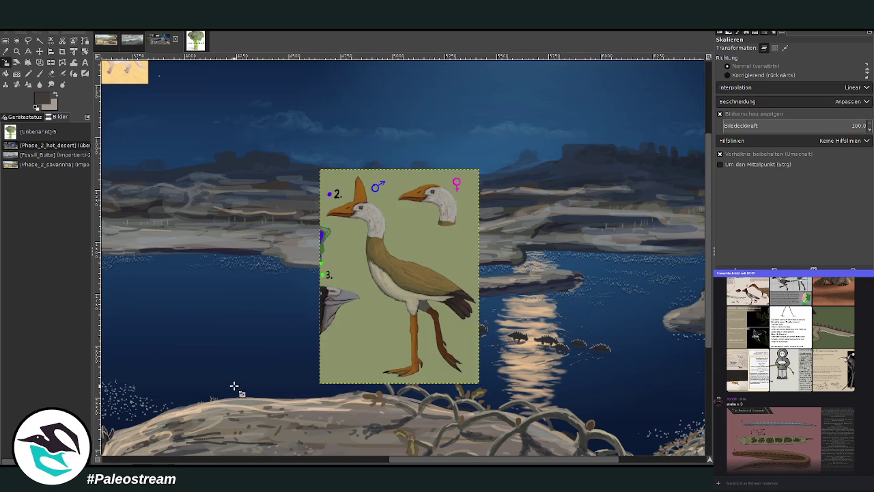
Look at the posted sketch image enlarged in the chat, then close it.
{"action": "scroll", "coordinate": [862, 438], "scroll_direction": "up", "scroll_amount": 3}
{"action": "scroll", "coordinate": [862, 437], "scroll_direction": "up", "scroll_amount": 3}
{"action": "scroll", "coordinate": [862, 437], "scroll_direction": "up", "scroll_amount": 3}
{"action": "scroll", "coordinate": [862, 438], "scroll_direction": "up", "scroll_amount": 3}
{"action": "scroll", "coordinate": [862, 438], "scroll_direction": "up", "scroll_amount": 3}
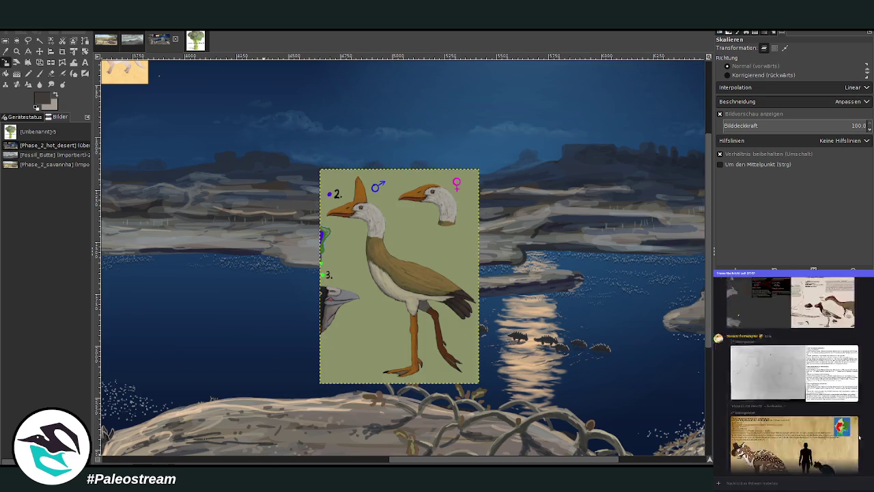
{"action": "scroll", "coordinate": [860, 437], "scroll_direction": "up", "scroll_amount": 3}
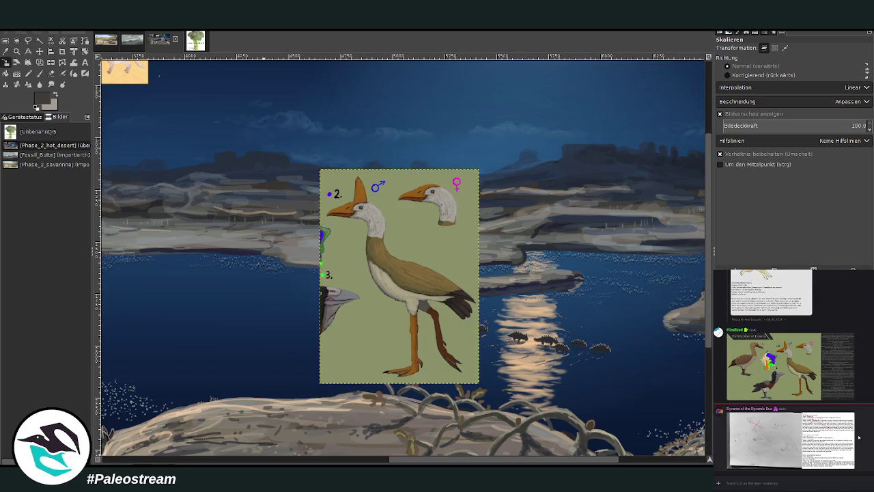
{"action": "left_click", "coordinate": [795, 447]}
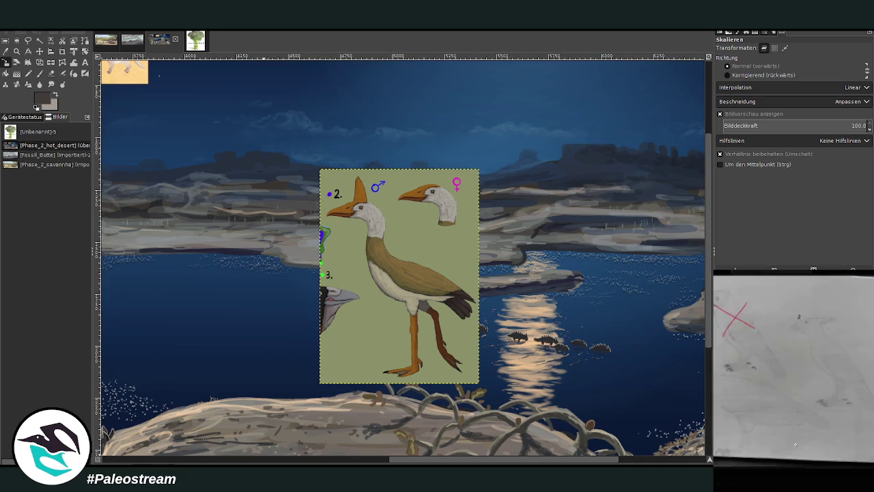
{"action": "left_click", "coordinate": [809, 479]}
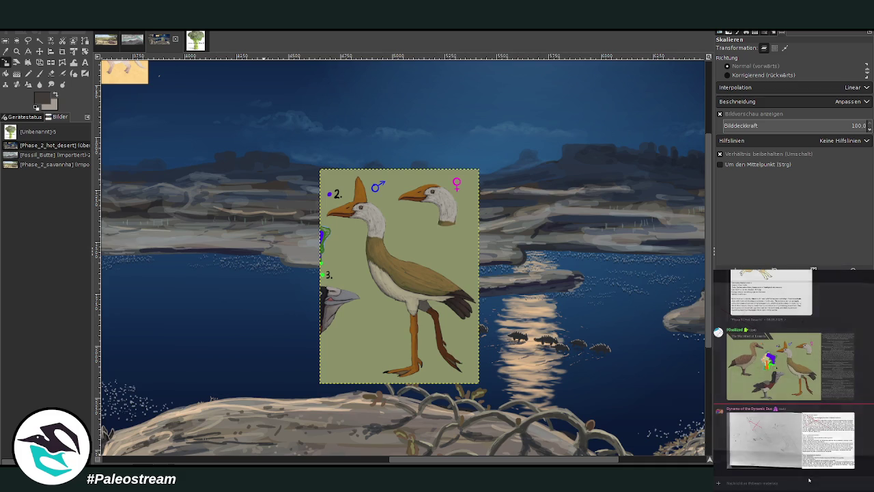
Study the dinosaur sheet image enlarged in the chat twice, then close it.
{"action": "scroll", "coordinate": [826, 471], "scroll_direction": "up", "scroll_amount": 3}
{"action": "scroll", "coordinate": [837, 466], "scroll_direction": "up", "scroll_amount": 2}
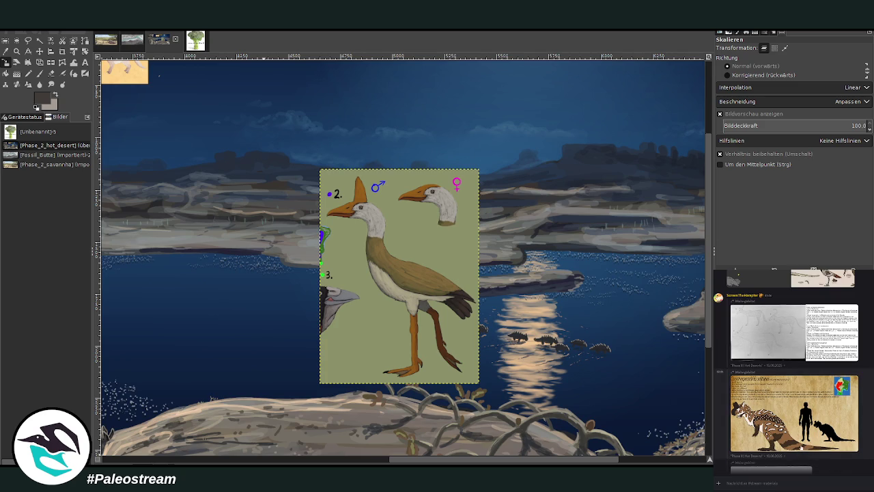
{"action": "left_click", "coordinate": [837, 447]}
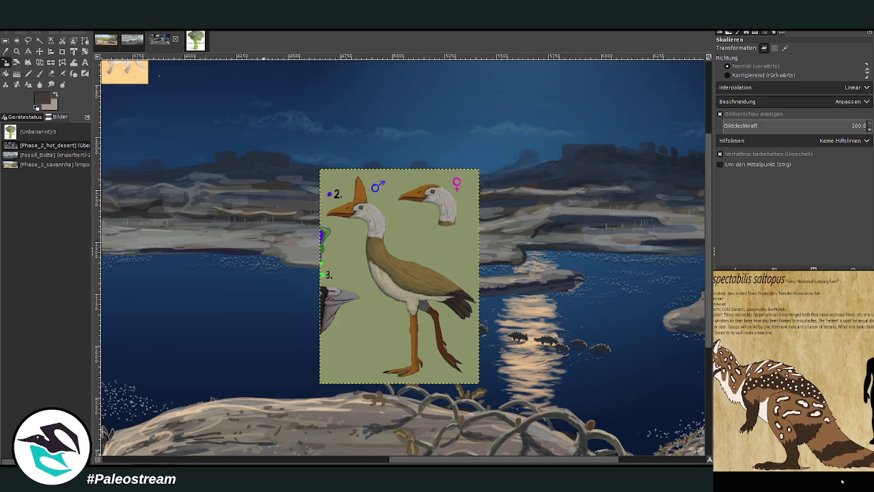
{"action": "left_click", "coordinate": [842, 481]}
{"action": "scroll", "coordinate": [795, 398], "scroll_direction": "up", "scroll_amount": 3}
{"action": "scroll", "coordinate": [796, 397], "scroll_direction": "down", "scroll_amount": 3}
{"action": "scroll", "coordinate": [796, 397], "scroll_direction": "down", "scroll_amount": 1}
{"action": "left_click", "coordinate": [796, 397]}
{"action": "key", "text": "Escape"}
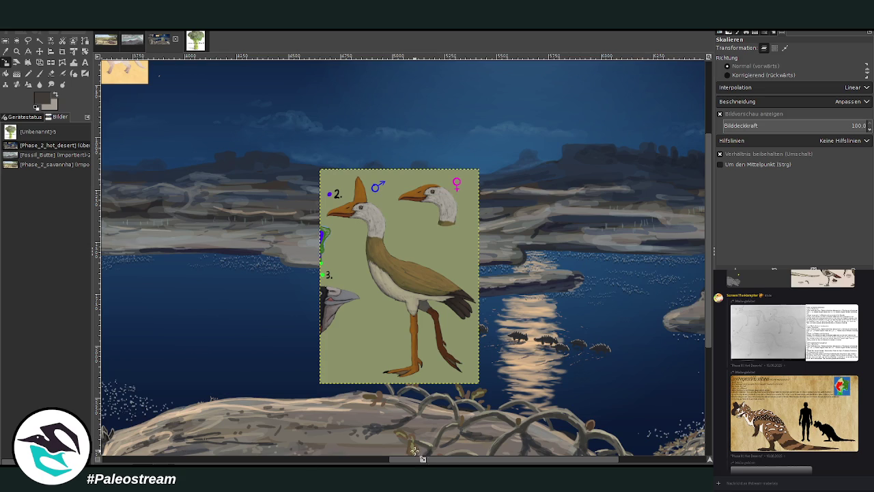
{"action": "scroll", "coordinate": [433, 460], "scroll_direction": "right", "scroll_amount": 5}
{"action": "scroll", "coordinate": [614, 430], "scroll_direction": "down", "scroll_amount": 5}
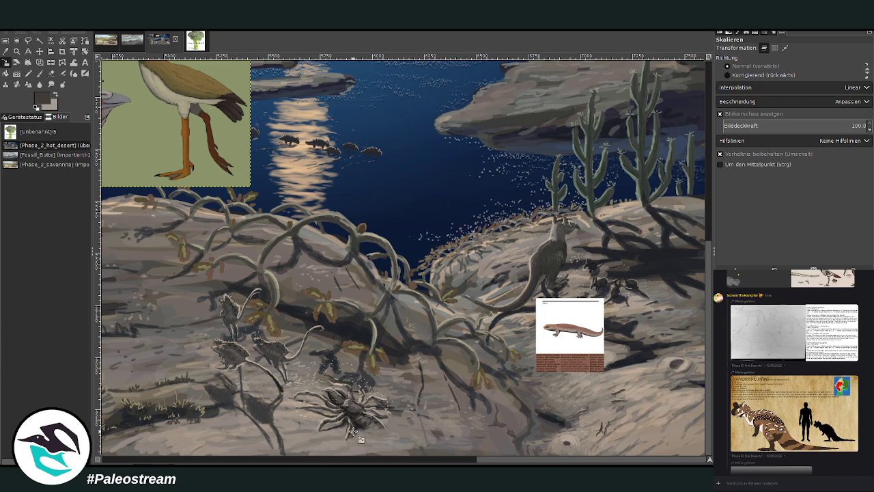
Move the salamander card onto the vines and briefly zoom in on the kangaroo-like creature.
{"action": "left_click", "coordinate": [39, 51]}
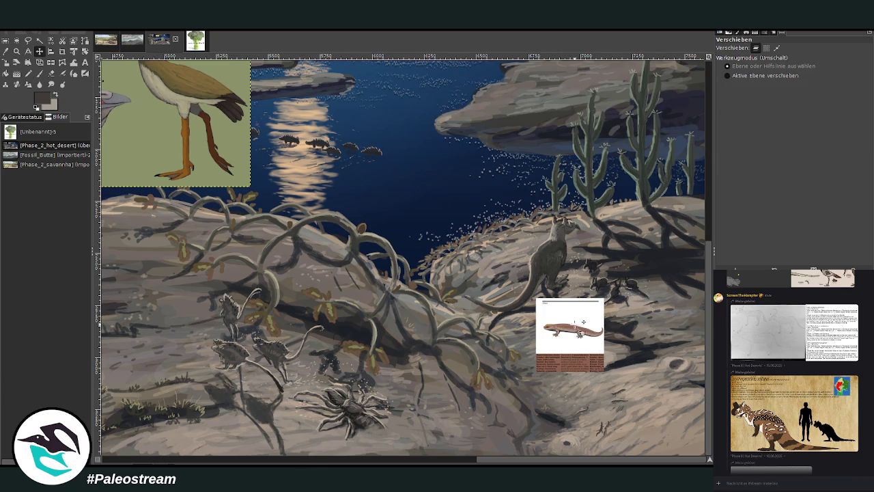
{"action": "left_click_drag", "start_coordinate": [582, 333], "coordinate": [396, 259]}
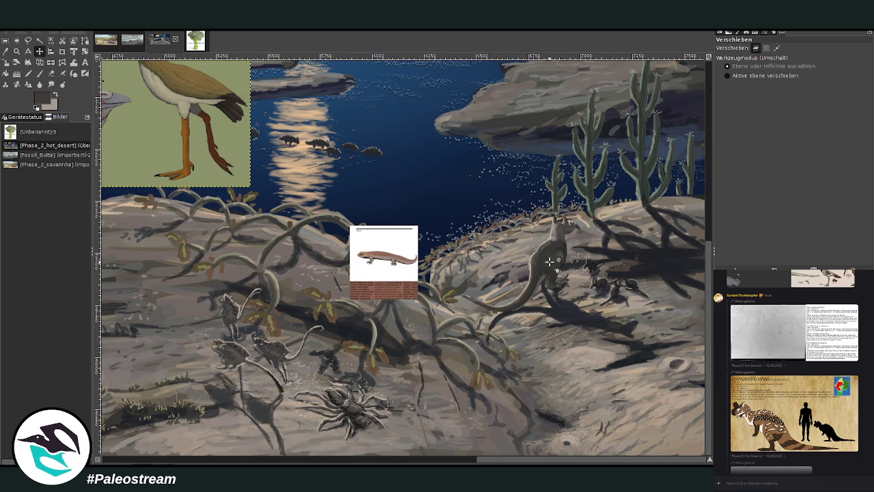
{"action": "left_click", "coordinate": [16, 51]}
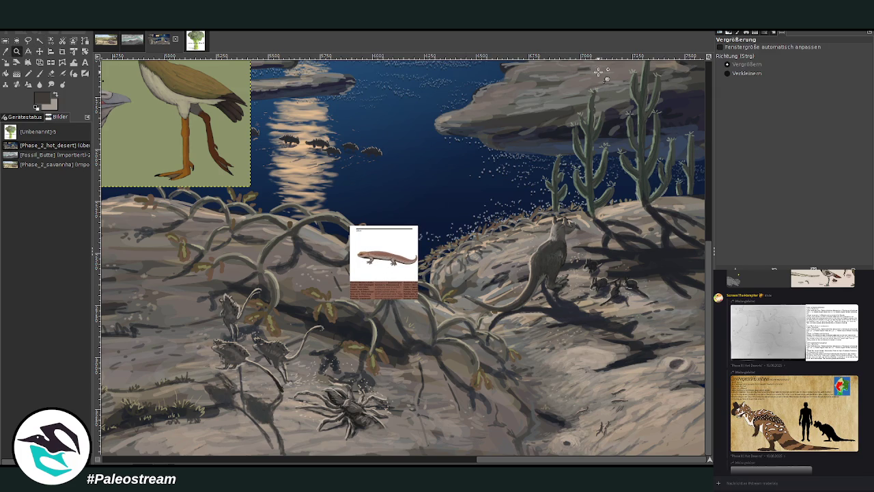
{"action": "left_click_drag", "start_coordinate": [462, 197], "coordinate": [611, 334]}
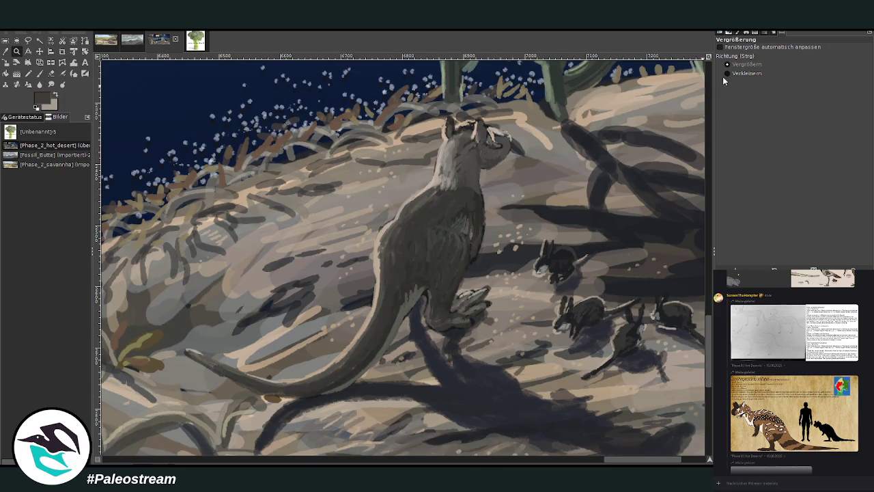
{"action": "left_click", "coordinate": [571, 208], "text": "ctrl"}
{"action": "left_click", "coordinate": [571, 208], "text": "ctrl"}
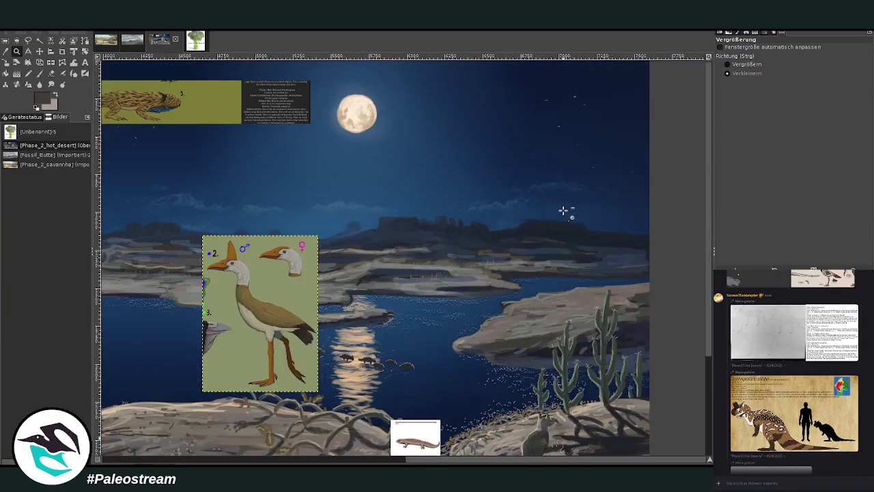
{"action": "scroll", "coordinate": [413, 292], "scroll_direction": "down", "scroll_amount": 3}
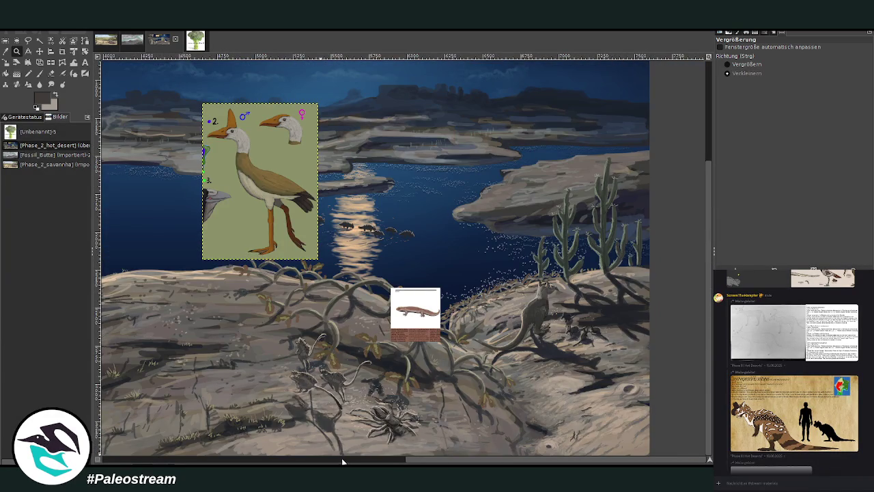
{"action": "left_click_drag", "start_coordinate": [345, 462], "coordinate": [319, 462]}
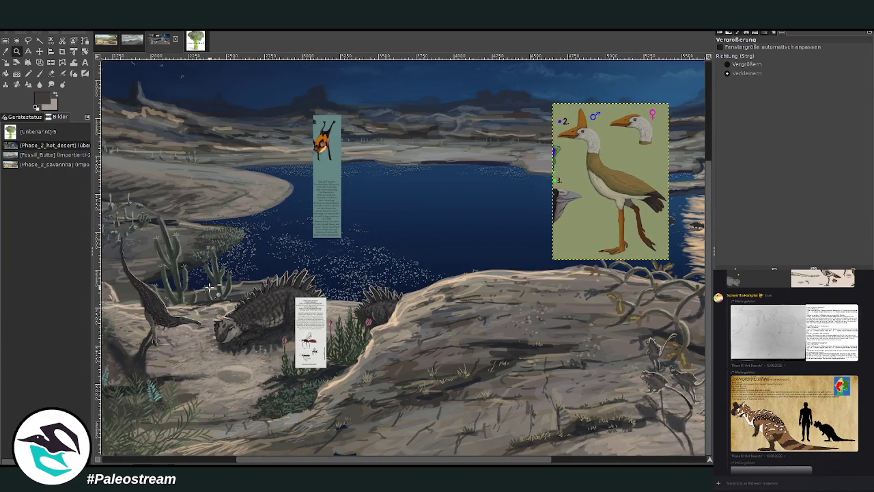
Move the teal creature card down onto the rock and the bird card left above the lake.
{"action": "left_click", "coordinate": [40, 51]}
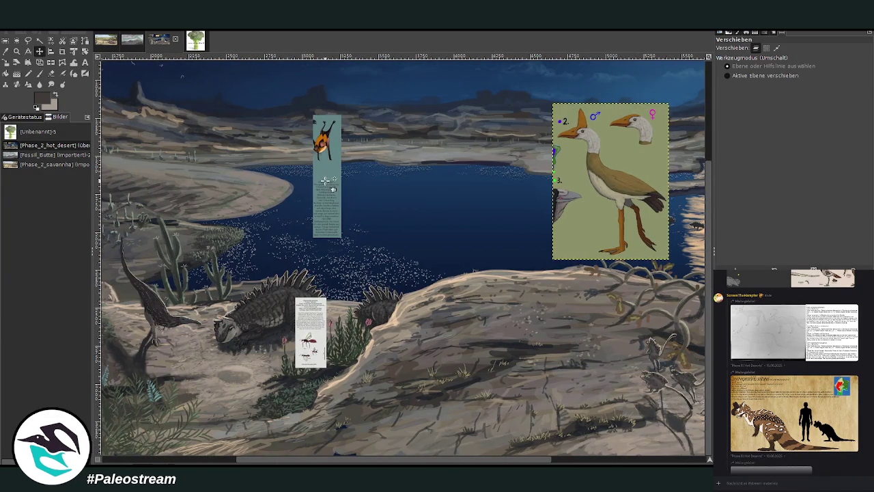
{"action": "left_click_drag", "start_coordinate": [327, 179], "coordinate": [472, 367]}
{"action": "left_click_drag", "start_coordinate": [587, 159], "coordinate": [339, 156]}
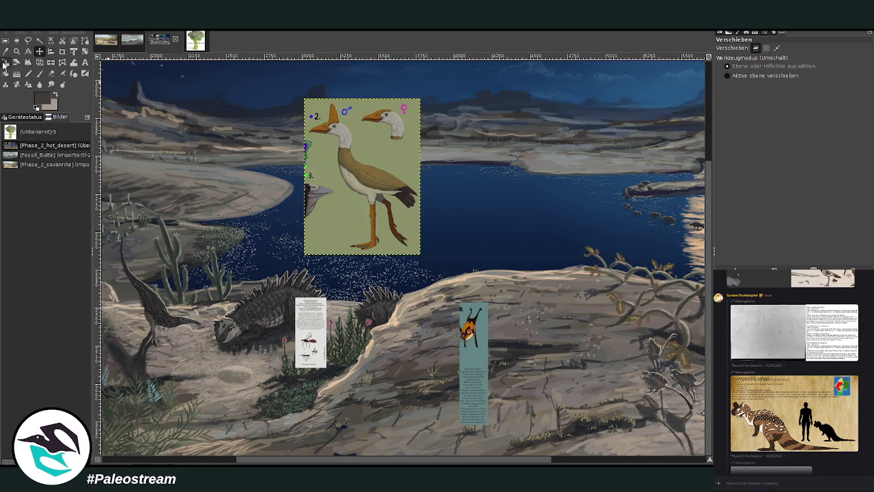
{"action": "left_click", "coordinate": [5, 63]}
Shrink the bird card further to 385 × 519 px and apply the scale.
{"action": "left_click", "coordinate": [389, 156]}
{"action": "left_click_drag", "start_coordinate": [381, 149], "coordinate": [327, 226]}
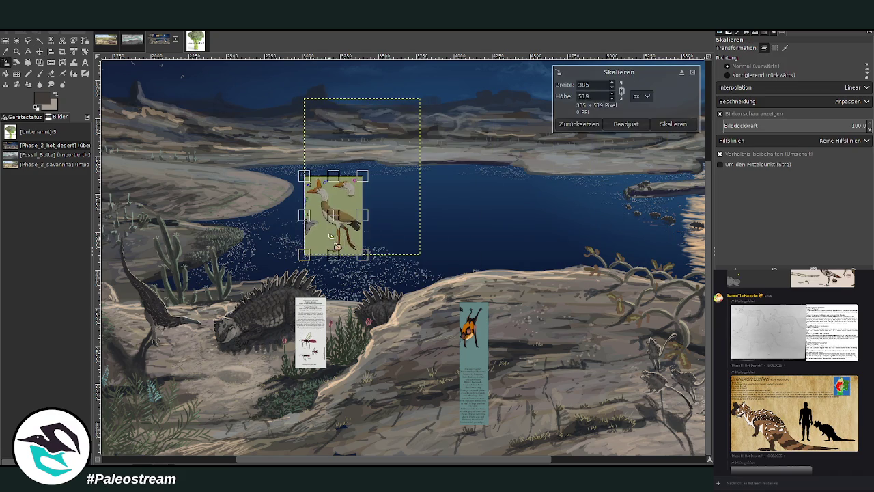
{"action": "left_click", "coordinate": [673, 124]}
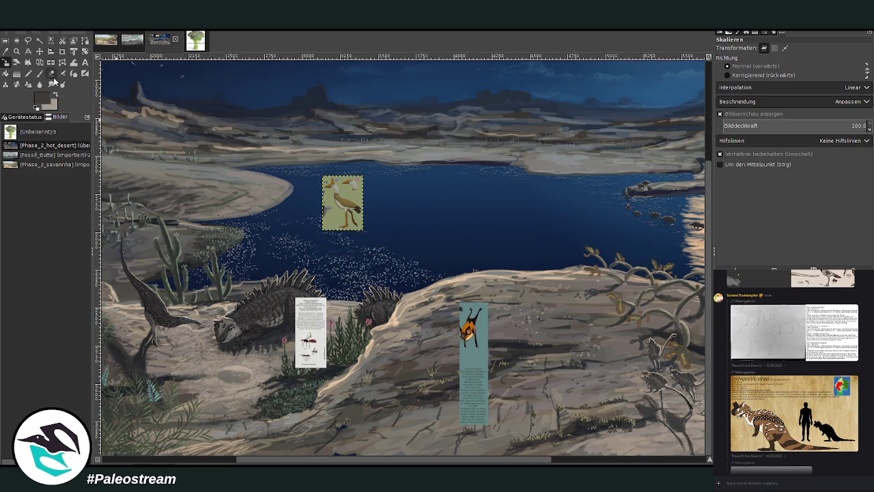
Zoom in around the bird card and the water beside it.
{"action": "left_click", "coordinate": [16, 51]}
{"action": "left_click", "coordinate": [734, 73]}
{"action": "left_click", "coordinate": [728, 64]}
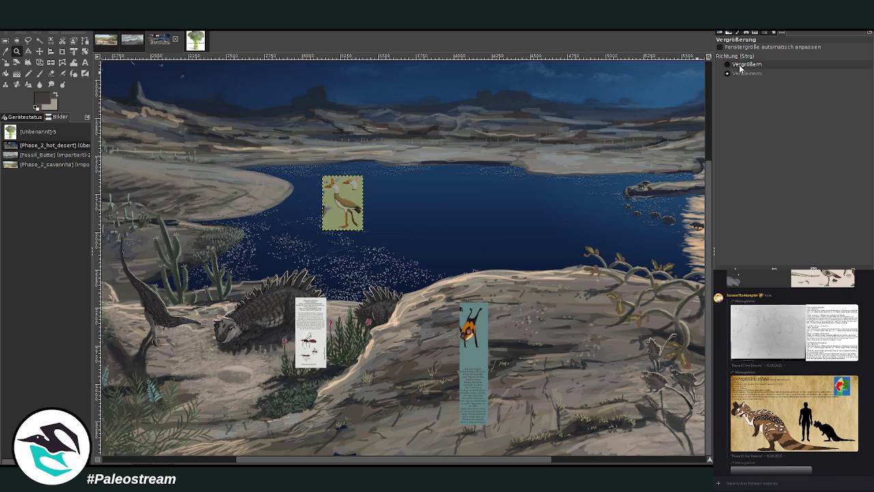
{"action": "left_click_drag", "start_coordinate": [207, 145], "coordinate": [373, 246]}
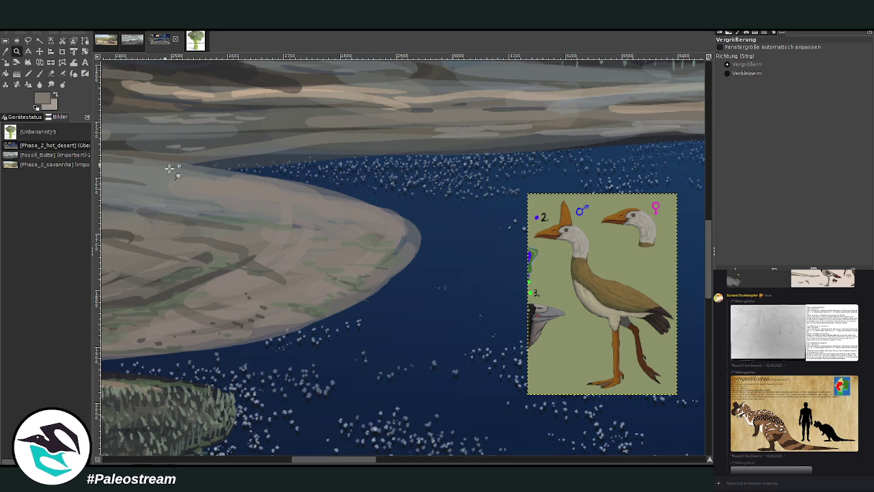
{"action": "mouse_move", "coordinate": [245, 122]}
{"action": "left_mouse_down"}
{"action": "mouse_move", "coordinate": [491, 340]}
{"action": "mouse_move", "coordinate": [604, 420]}
{"action": "left_mouse_up"}
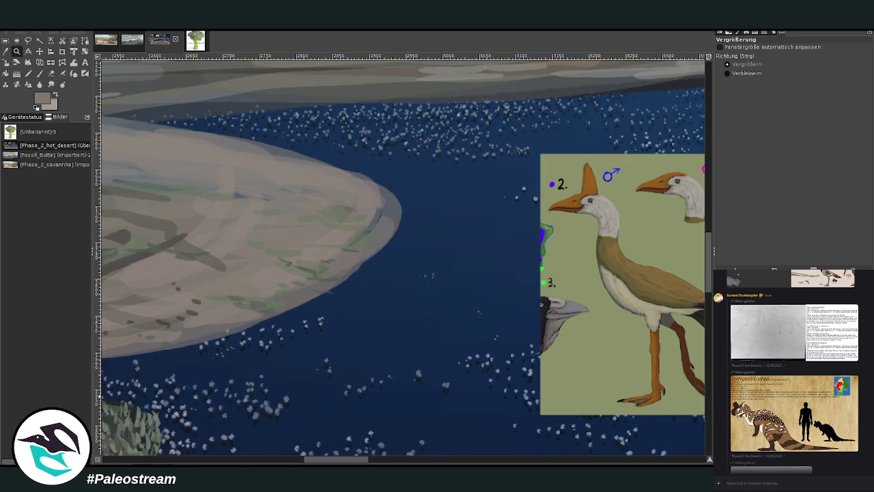
{"action": "left_click", "coordinate": [6, 51]}
Set the brush to size 12 and opacity 85.5, then dab dark pebbles along the sandbank edge.
{"action": "key", "text": "p"}
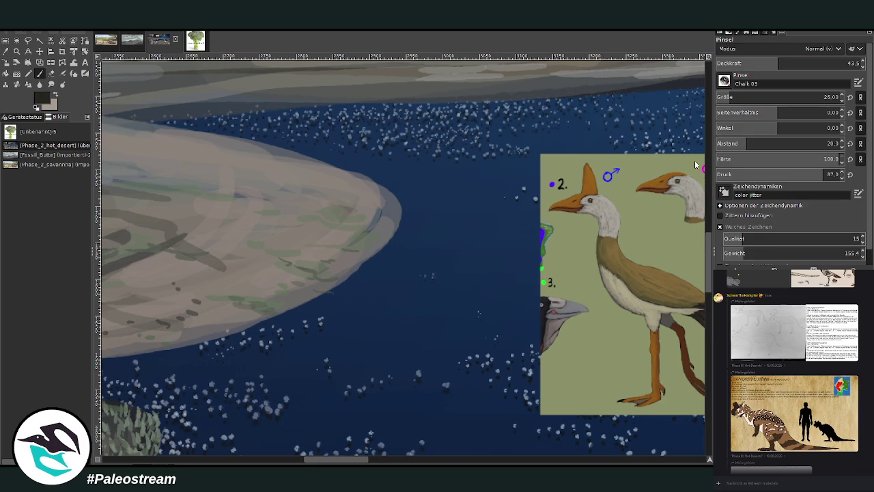
{"action": "left_click_drag", "start_coordinate": [731, 97], "coordinate": [724, 97]}
{"action": "left_click", "coordinate": [815, 63]}
{"action": "left_click", "coordinate": [823, 63]}
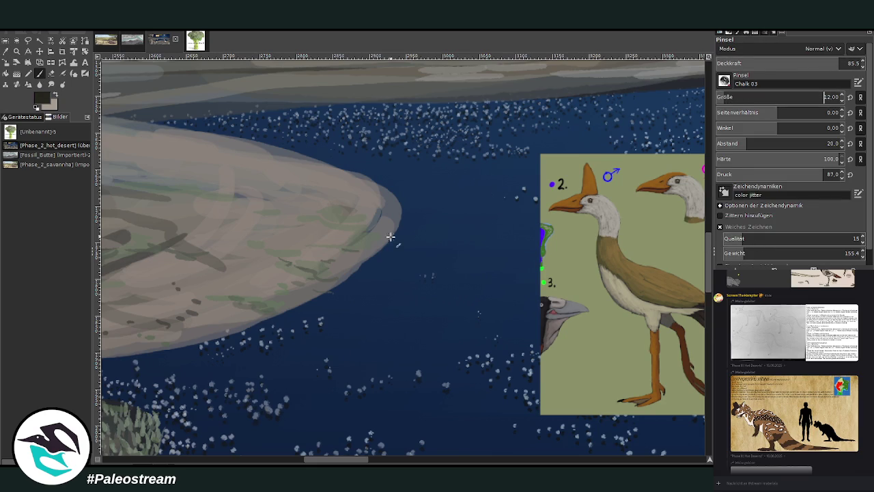
{"action": "left_click_drag", "start_coordinate": [346, 462], "coordinate": [354, 462]}
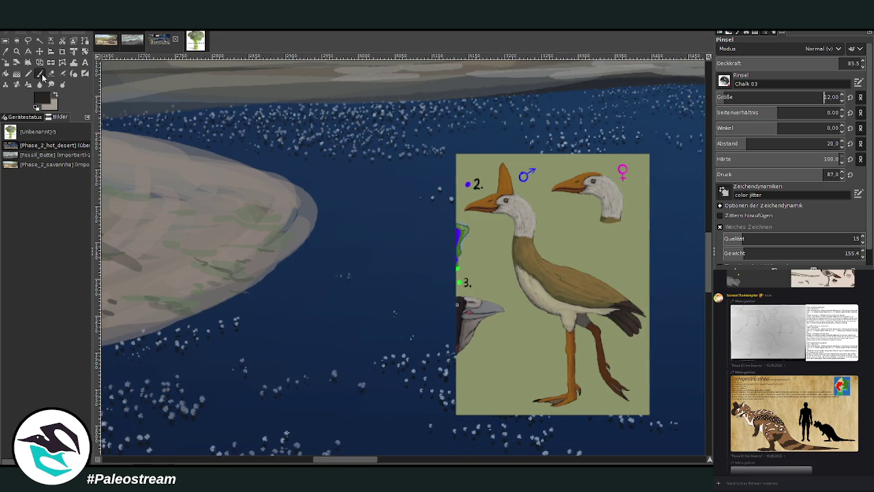
{"action": "left_click", "coordinate": [258, 267]}
{"action": "left_click", "coordinate": [272, 260]}
{"action": "left_click", "coordinate": [282, 252]}
{"action": "left_click", "coordinate": [287, 249]}
{"action": "left_click", "coordinate": [275, 256]}
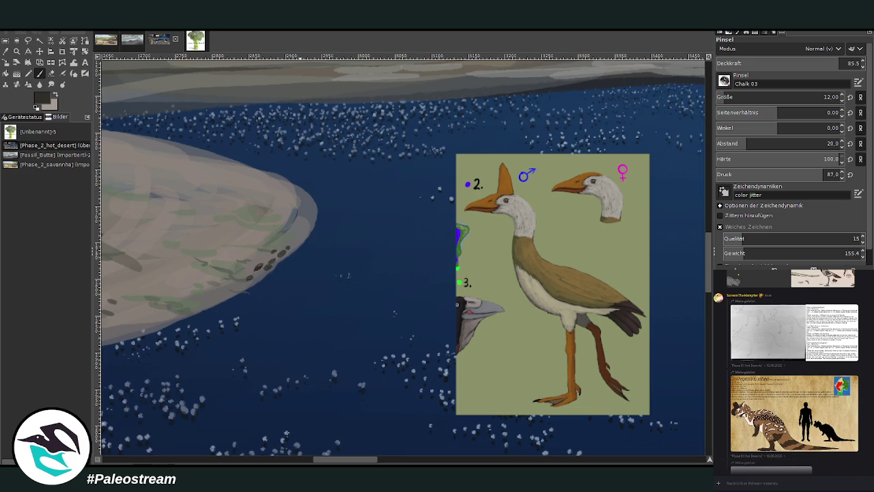
Preview the hand photo from the chat and paste it as a new image.
{"action": "scroll", "coordinate": [725, 395], "scroll_direction": "down", "scroll_amount": 5}
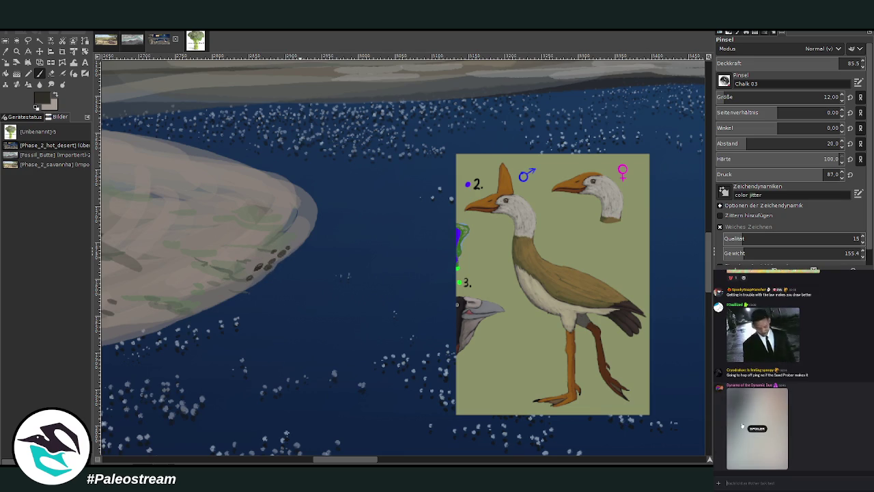
{"action": "left_click", "coordinate": [731, 432]}
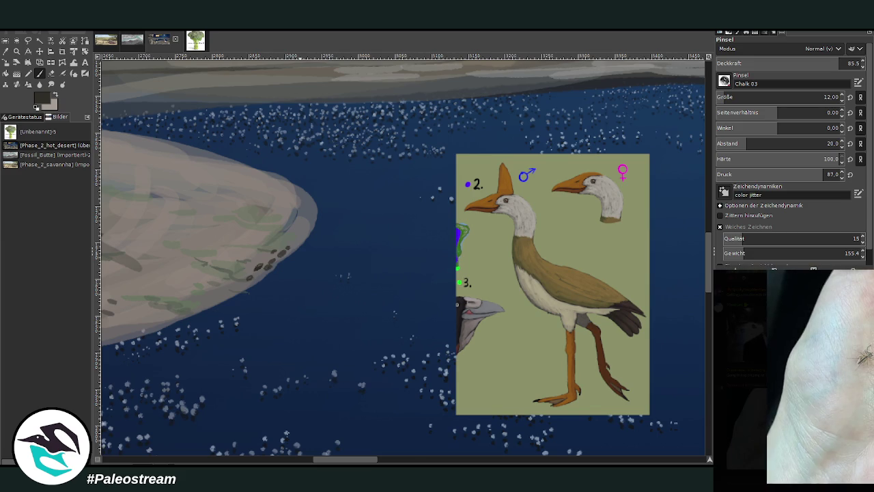
{"action": "key", "text": "Escape"}
{"action": "key", "text": "z"}
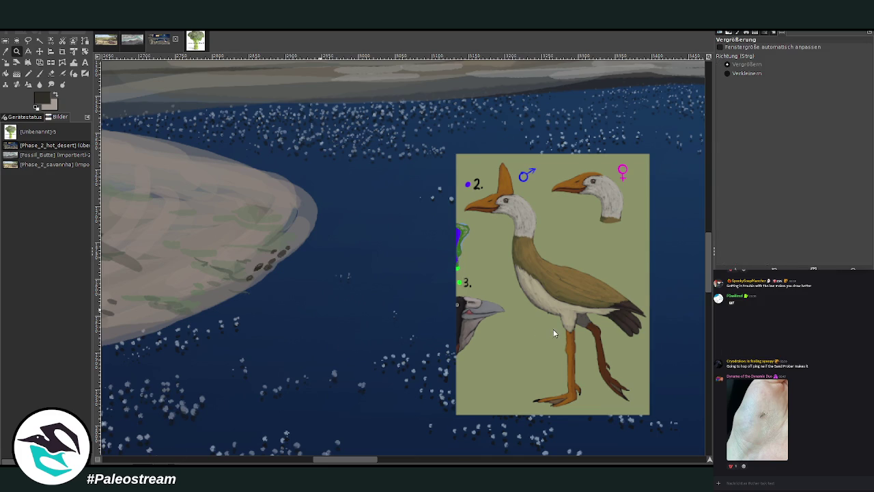
{"action": "key", "text": "ctrl+shift+v"}
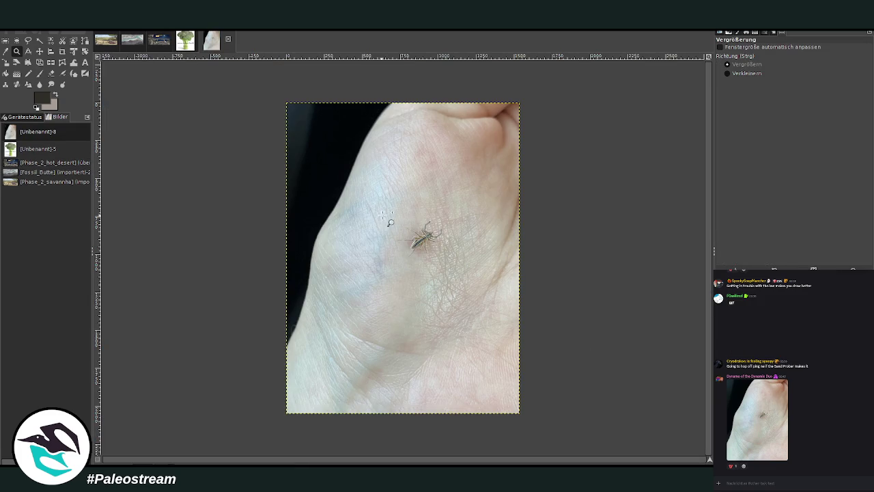
Zoom in on the insect's front half on the hand photo, then back out to the whole photo.
{"action": "left_click_drag", "start_coordinate": [385, 204], "coordinate": [467, 275]}
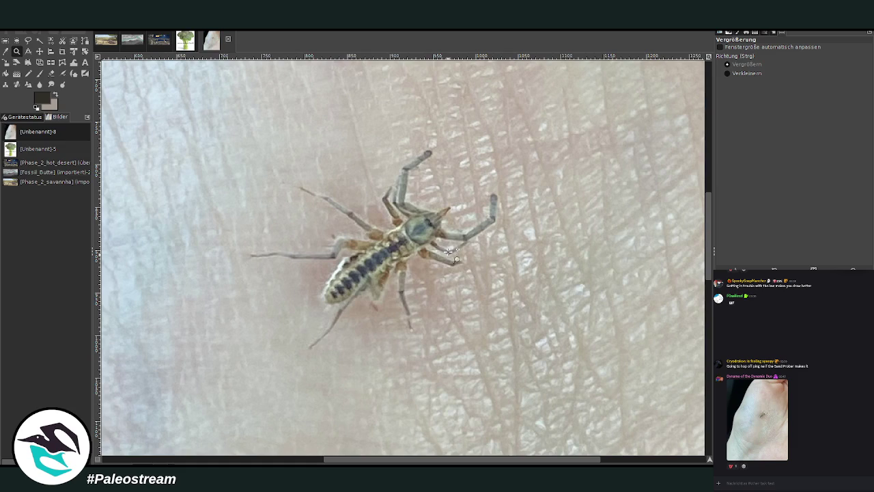
{"action": "left_click_drag", "start_coordinate": [326, 132], "coordinate": [512, 268]}
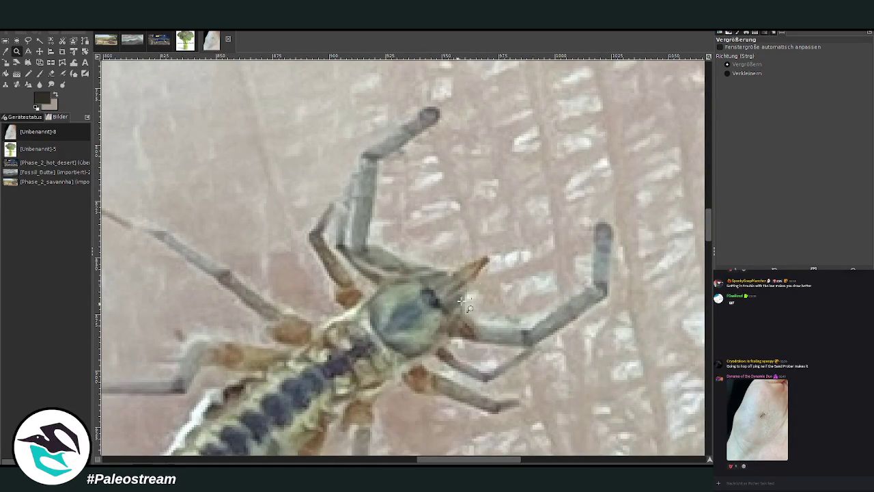
{"action": "left_click", "coordinate": [746, 73]}
{"action": "left_click", "coordinate": [566, 282]}
{"action": "left_click", "coordinate": [559, 274]}
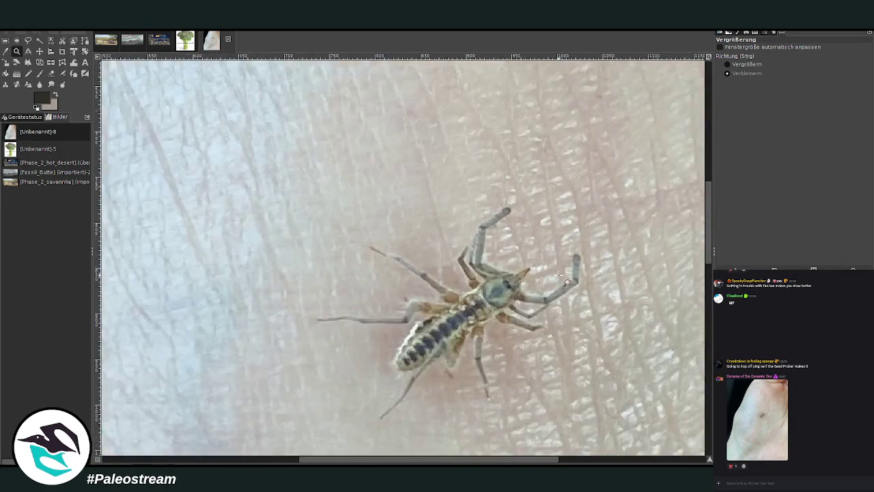
{"action": "left_click", "coordinate": [558, 275]}
{"action": "left_click", "coordinate": [559, 280]}
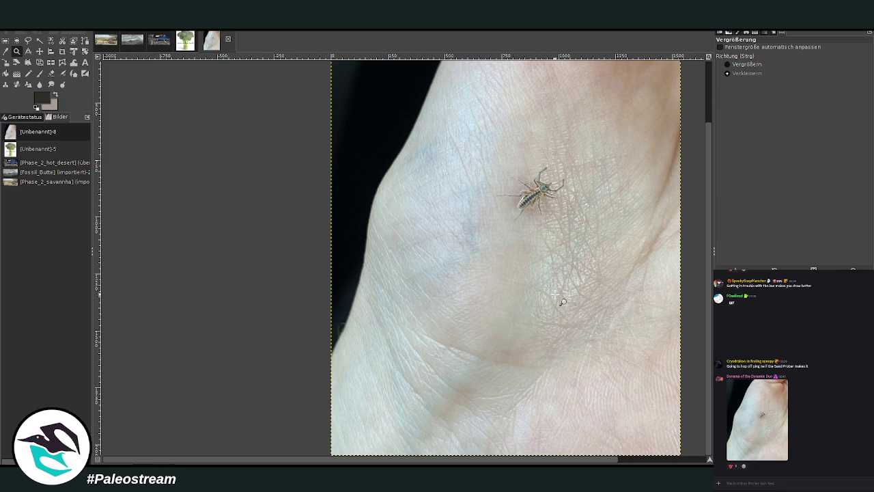
Switch to the paintbrush and return to the lakeshore painting via the broccoli image.
{"action": "key", "text": "p"}
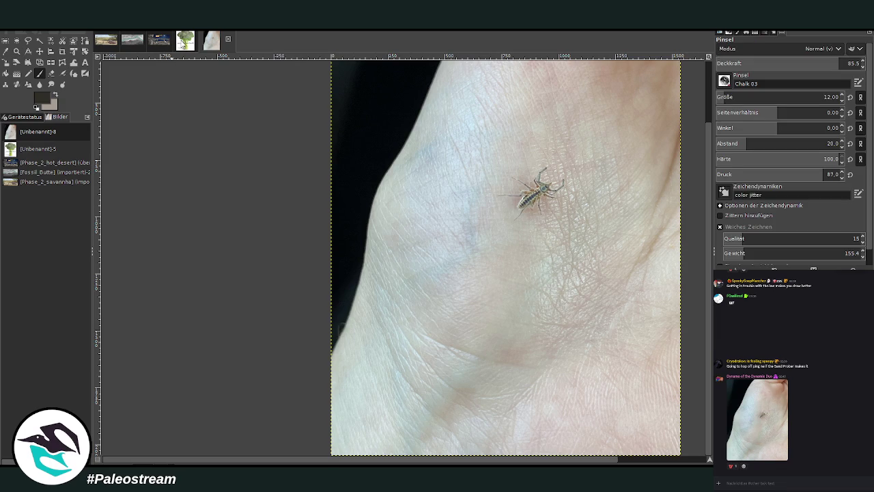
{"action": "left_click", "coordinate": [185, 42]}
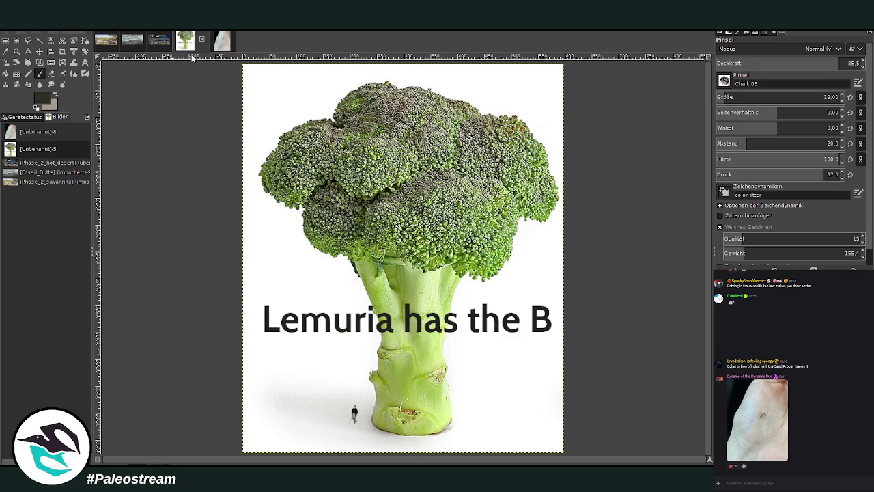
{"action": "left_click", "coordinate": [157, 42]}
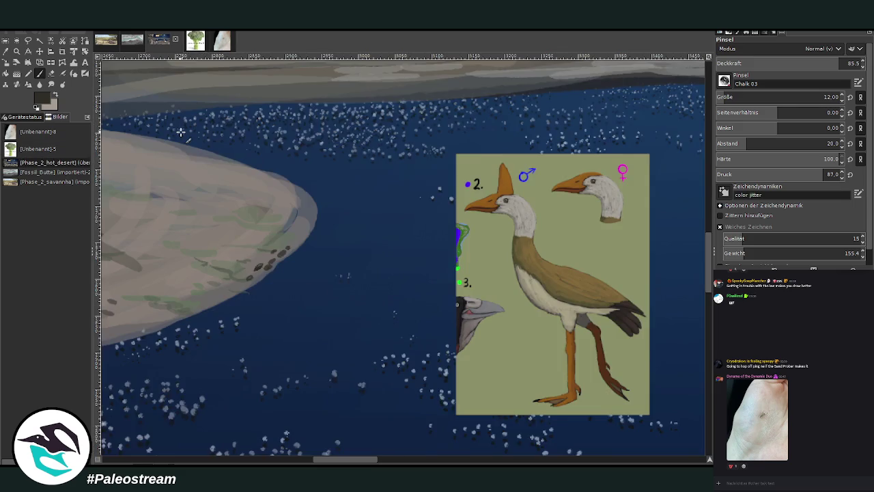
Zoom in on the sandbank and dab more dark pebbles along the island's edge.
{"action": "left_click", "coordinate": [16, 51]}
{"action": "left_click_drag", "start_coordinate": [132, 114], "coordinate": [539, 426]}
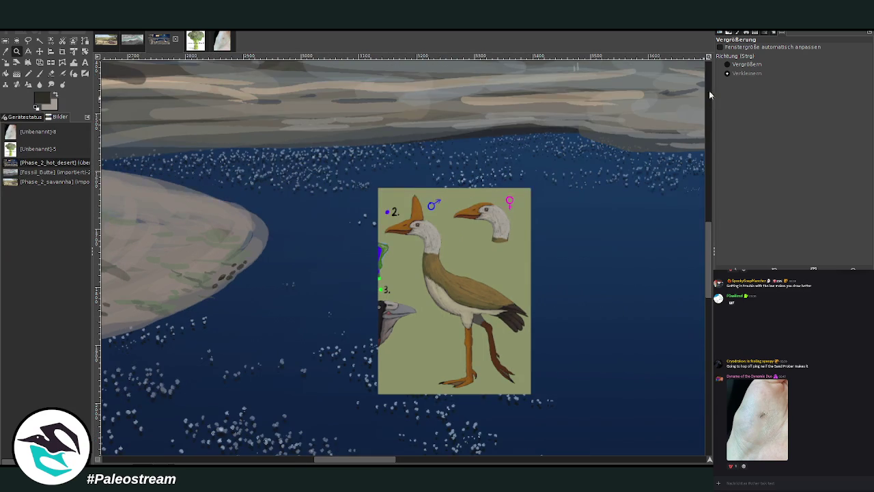
{"action": "left_click", "coordinate": [744, 64]}
{"action": "mouse_move", "coordinate": [164, 160]}
{"action": "left_mouse_down"}
{"action": "mouse_move", "coordinate": [477, 422]}
{"action": "mouse_move", "coordinate": [460, 412]}
{"action": "left_mouse_up"}
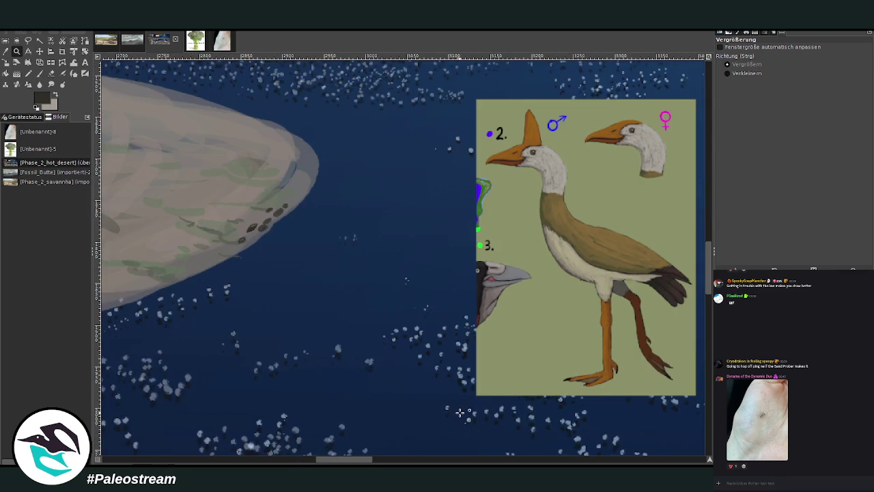
{"action": "left_click", "coordinate": [40, 73]}
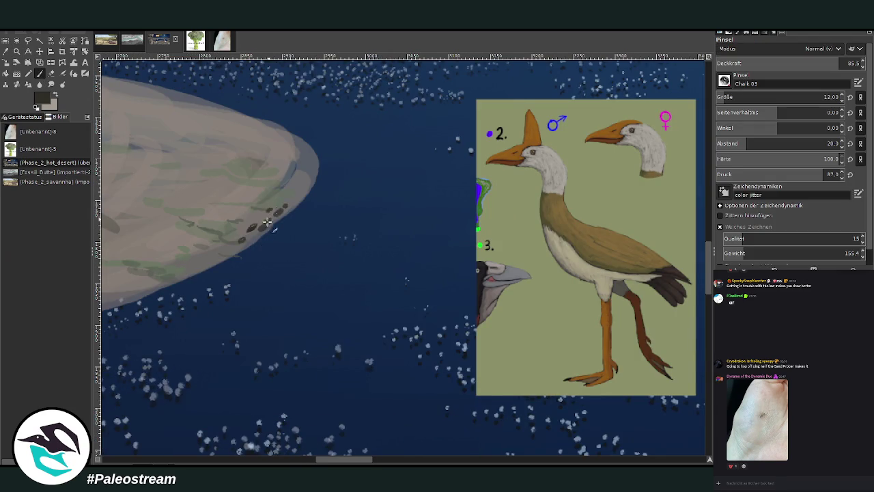
{"action": "left_click", "coordinate": [235, 247]}
{"action": "left_click", "coordinate": [243, 231]}
{"action": "left_click", "coordinate": [242, 225]}
{"action": "left_click", "coordinate": [256, 224]}
{"action": "left_click", "coordinate": [252, 227]}
{"action": "left_click", "coordinate": [240, 222]}
{"action": "left_click", "coordinate": [239, 224]}
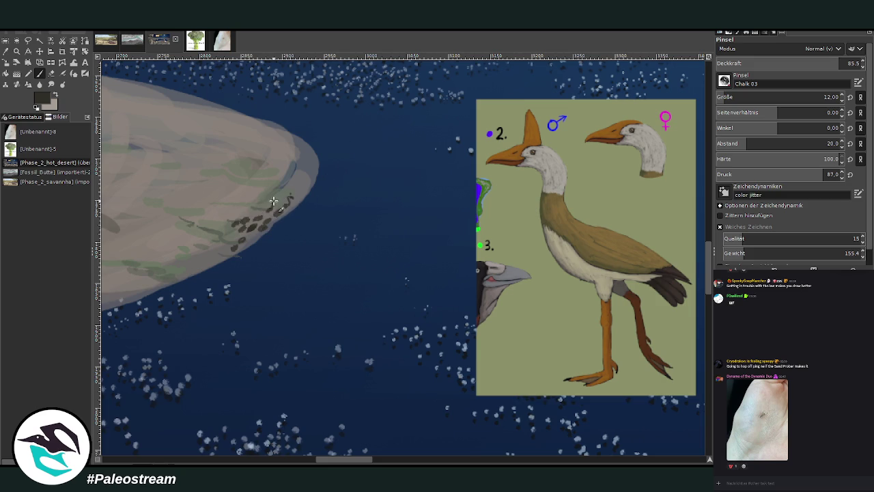
Reduce the brush to size 6 and paint small bird silhouettes along the shore.
{"action": "left_click", "coordinate": [721, 97]}
{"action": "mouse_move", "coordinate": [274, 197]}
{"action": "left_mouse_down"}
{"action": "mouse_move", "coordinate": [246, 239]}
{"action": "mouse_move", "coordinate": [260, 217]}
{"action": "left_mouse_up"}
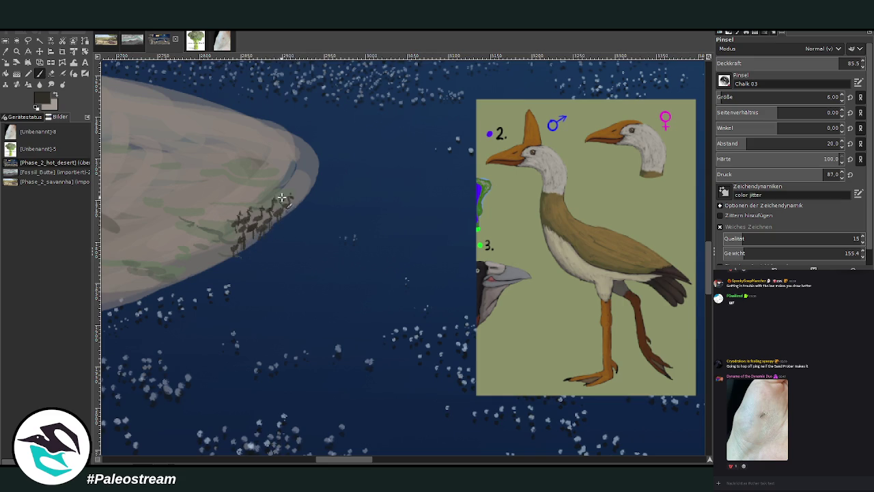
{"action": "left_click_drag", "start_coordinate": [281, 197], "coordinate": [279, 200]}
{"action": "left_click_drag", "start_coordinate": [204, 249], "coordinate": [206, 252]}
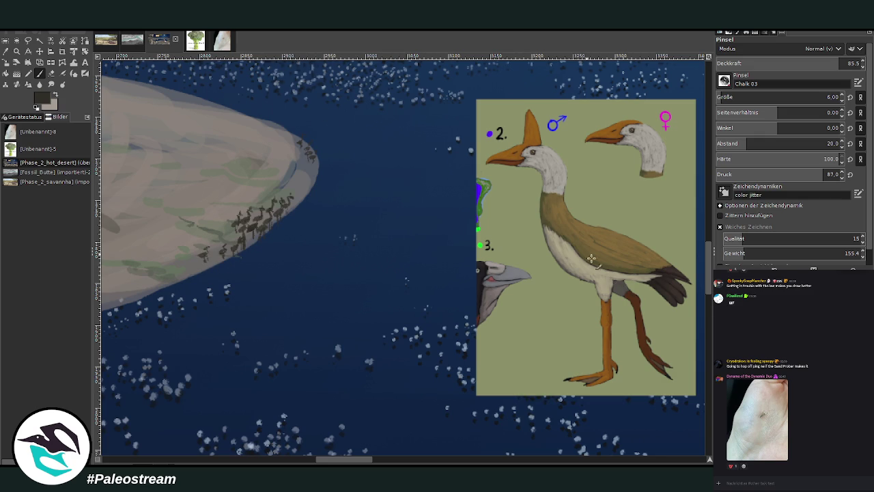
{"action": "left_click_drag", "start_coordinate": [710, 286], "coordinate": [704, 253]}
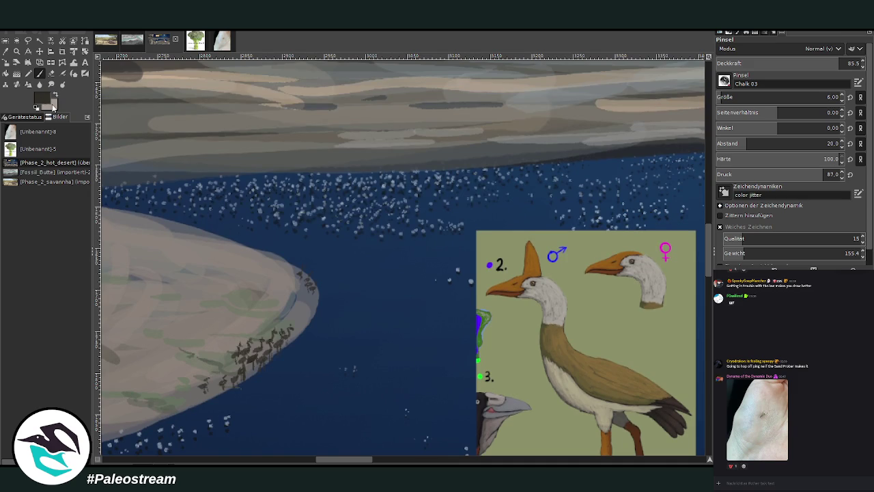
With a hard round brush, paint a small bird and upright animal figures on the sandbank tip.
{"action": "scroll", "coordinate": [806, 97], "scroll_direction": "up", "scroll_amount": 1}
{"action": "mouse_move", "coordinate": [285, 289]}
{"action": "left_mouse_down"}
{"action": "mouse_move", "coordinate": [283, 277]}
{"action": "mouse_move", "coordinate": [298, 299]}
{"action": "left_mouse_up"}
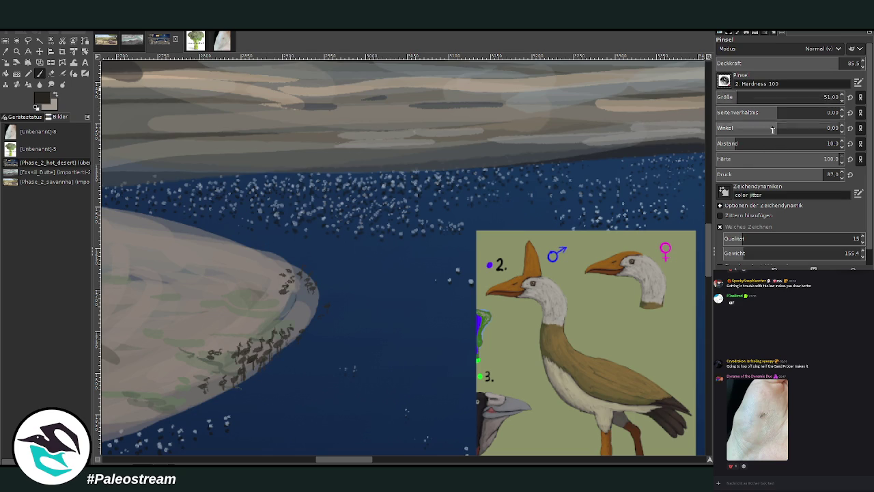
{"action": "key", "text": "period"}
{"action": "left_click", "coordinate": [17, 52]}
{"action": "left_click_drag", "start_coordinate": [176, 195], "coordinate": [397, 426]}
{"action": "left_click", "coordinate": [39, 74]}
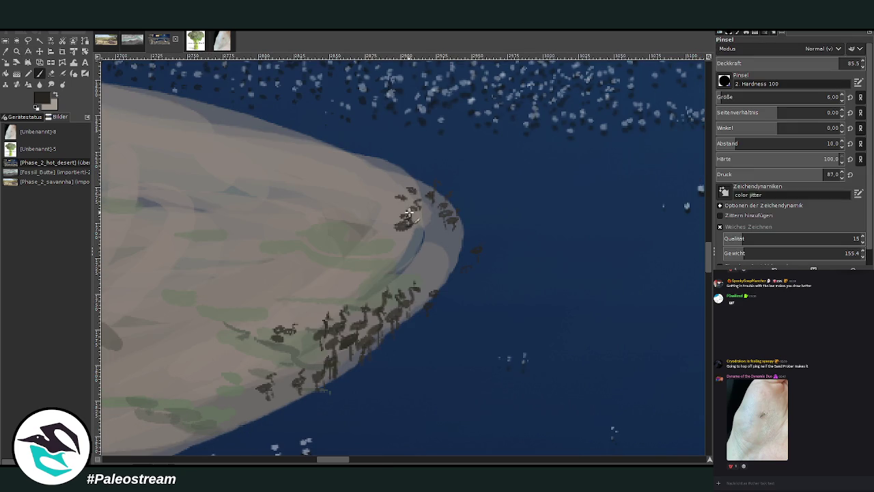
{"action": "scroll", "coordinate": [721, 97], "scroll_direction": "down", "scroll_amount": 1}
{"action": "mouse_move", "coordinate": [293, 316]}
{"action": "left_mouse_down"}
{"action": "mouse_move", "coordinate": [293, 330]}
{"action": "mouse_move", "coordinate": [280, 335]}
{"action": "left_mouse_up"}
{"action": "left_click_drag", "start_coordinate": [402, 219], "coordinate": [404, 231]}
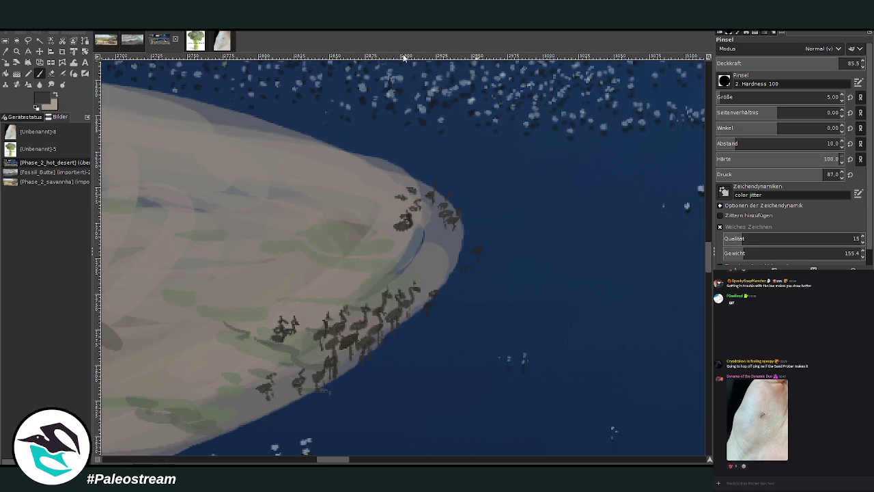
Sample a light sand colour, paint pale strokes along the shoreline, and lower opacity to 58.4.
{"action": "key", "text": "o"}
{"action": "left_click", "coordinate": [361, 198]}
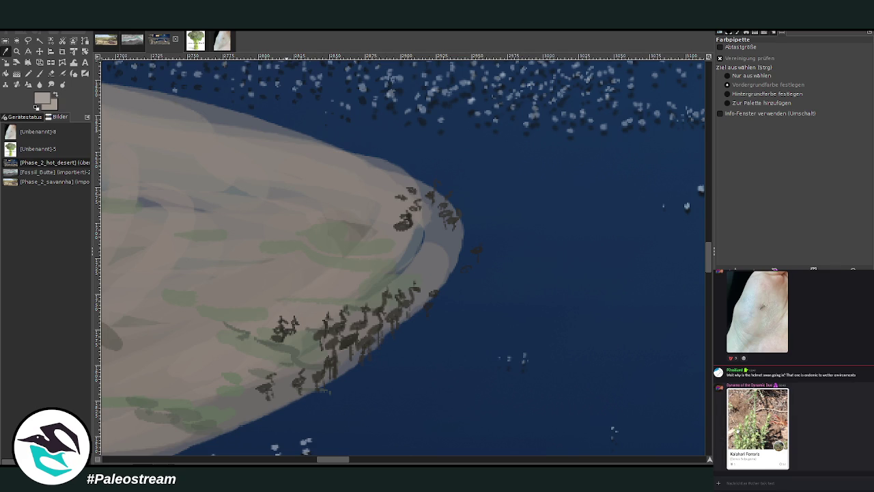
{"action": "left_click", "coordinate": [738, 430]}
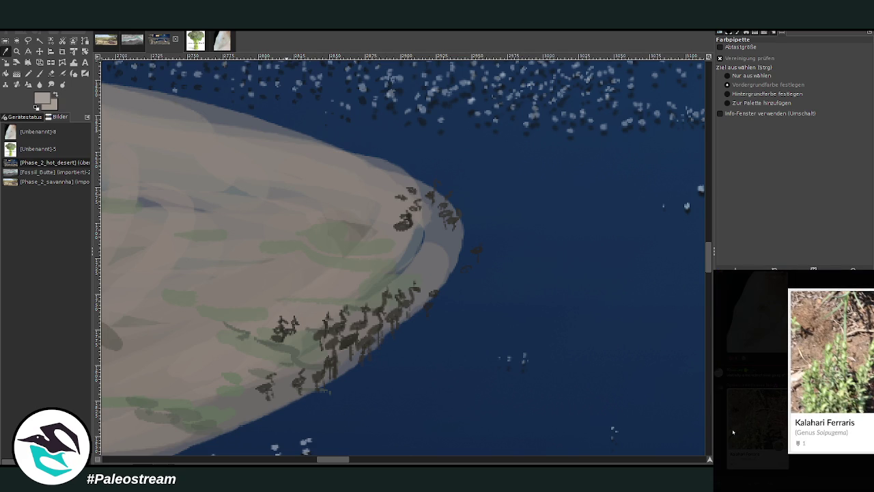
{"action": "left_click", "coordinate": [733, 431]}
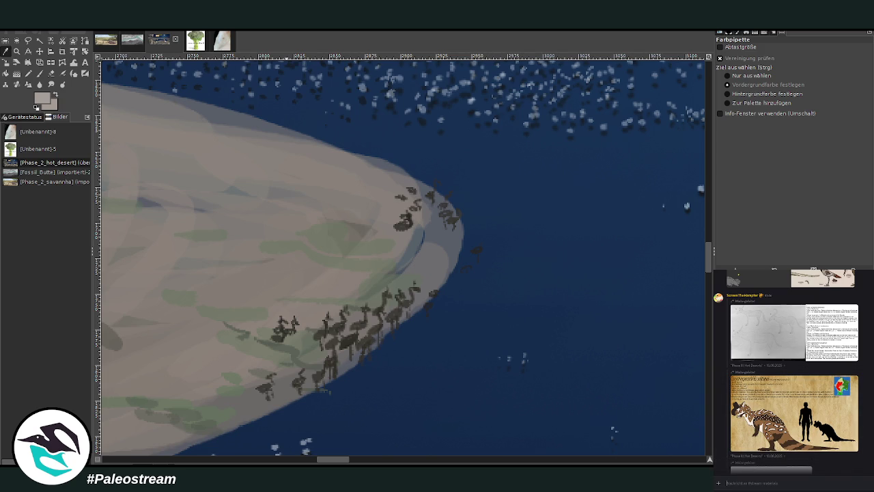
{"action": "key", "text": "p"}
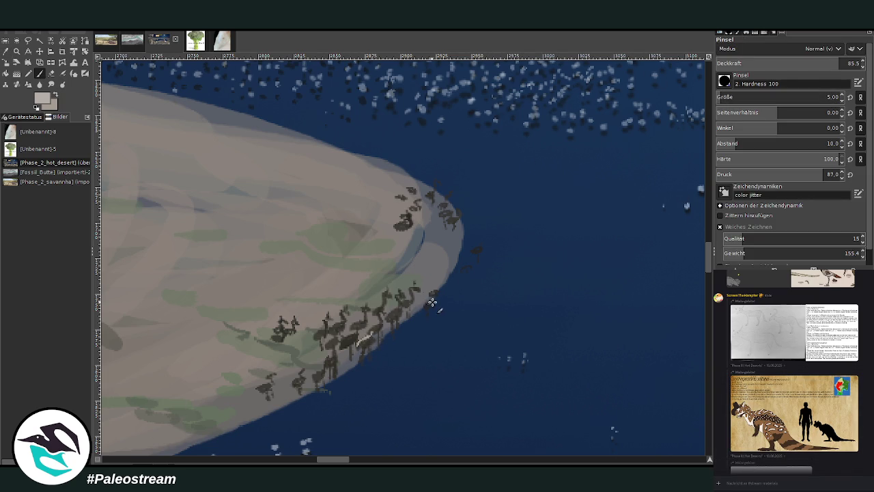
{"action": "mouse_move", "coordinate": [436, 288]}
{"action": "left_mouse_down"}
{"action": "mouse_move", "coordinate": [440, 273]}
{"action": "mouse_move", "coordinate": [465, 263]}
{"action": "left_mouse_up"}
{"action": "left_click", "coordinate": [800, 65]}
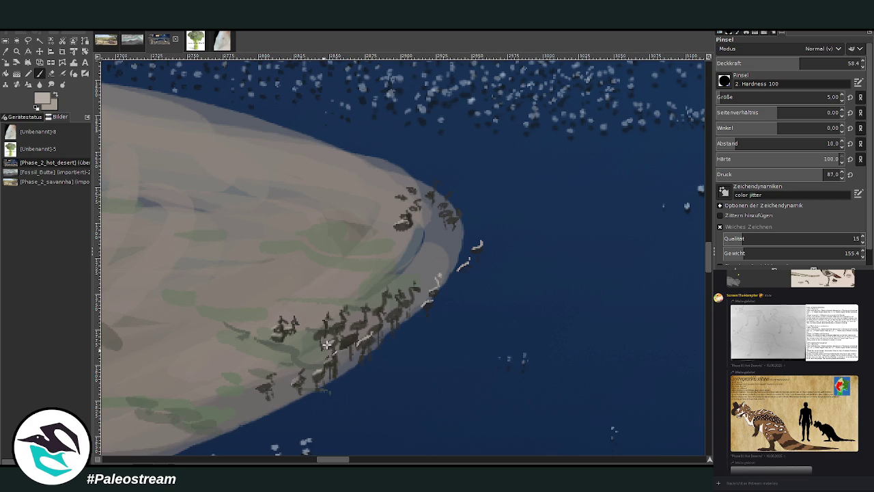
Add faint highlights and small light bird marks to the shoreline flock with a size-2 brush.
{"action": "left_click_drag", "start_coordinate": [327, 344], "coordinate": [365, 309]}
{"action": "left_click_drag", "start_coordinate": [366, 308], "coordinate": [379, 326]}
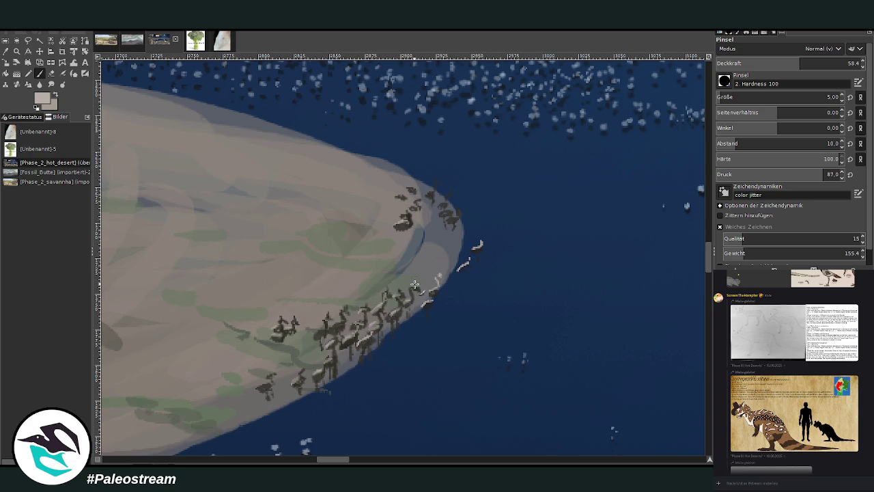
{"action": "left_click_drag", "start_coordinate": [800, 65], "coordinate": [813, 65]}
{"action": "left_click", "coordinate": [738, 98]}
{"action": "mouse_move", "coordinate": [456, 198]}
{"action": "left_mouse_down"}
{"action": "mouse_move", "coordinate": [460, 205]}
{"action": "mouse_move", "coordinate": [424, 211]}
{"action": "left_mouse_up"}
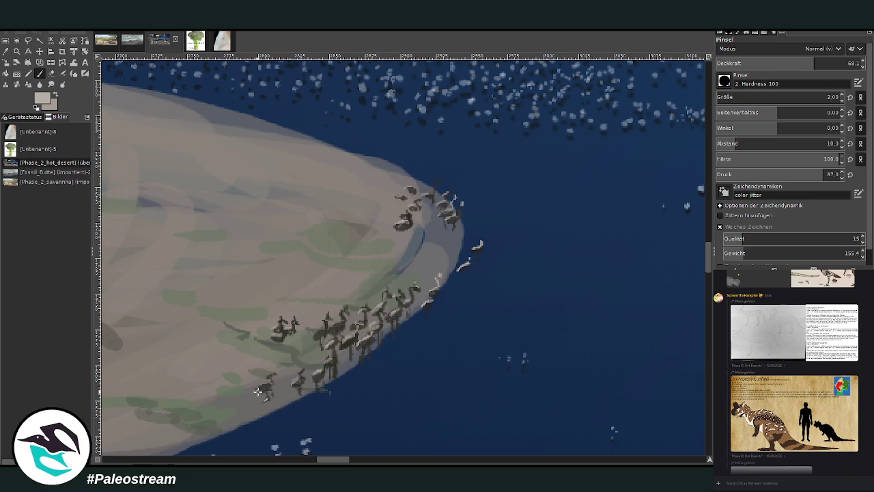
Sample a dark sand tone and paint short dark streaks across the sandbar at size 7, opacity 50.5.
{"action": "key", "text": "o"}
{"action": "left_click_drag", "start_coordinate": [314, 459], "coordinate": [256, 461]}
{"action": "left_click", "coordinate": [214, 299]}
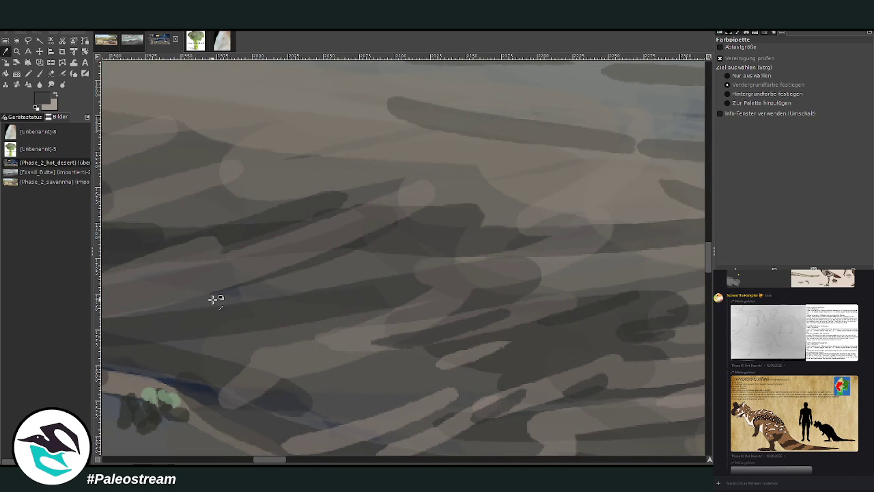
{"action": "key", "text": "p"}
{"action": "left_click_drag", "start_coordinate": [299, 460], "coordinate": [346, 459]}
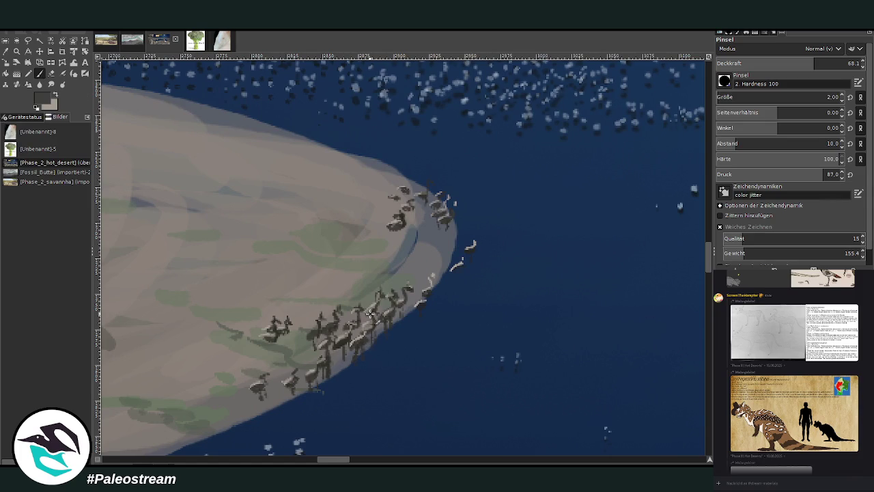
{"action": "left_click", "coordinate": [718, 97]}
{"action": "left_click", "coordinate": [788, 63]}
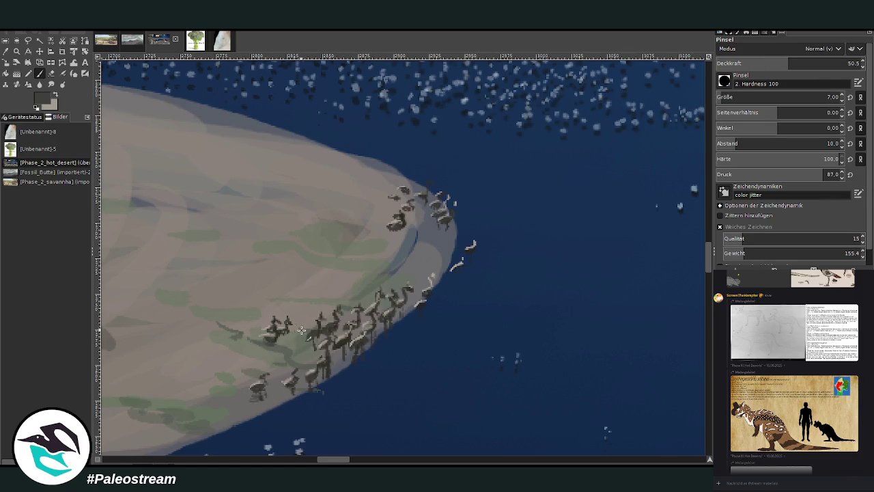
{"action": "left_click_drag", "start_coordinate": [399, 327], "coordinate": [396, 331]}
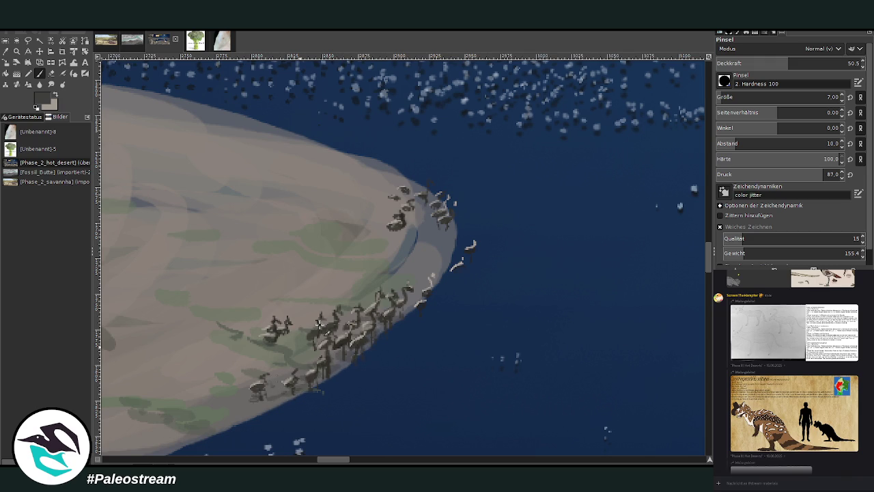
{"action": "left_click_drag", "start_coordinate": [483, 263], "coordinate": [487, 259]}
{"action": "left_click_drag", "start_coordinate": [258, 264], "coordinate": [304, 243]}
{"action": "mouse_move", "coordinate": [328, 225]}
{"action": "left_mouse_down"}
{"action": "mouse_move", "coordinate": [377, 196]}
{"action": "mouse_move", "coordinate": [392, 164]}
{"action": "mouse_move", "coordinate": [277, 133]}
{"action": "left_mouse_up"}
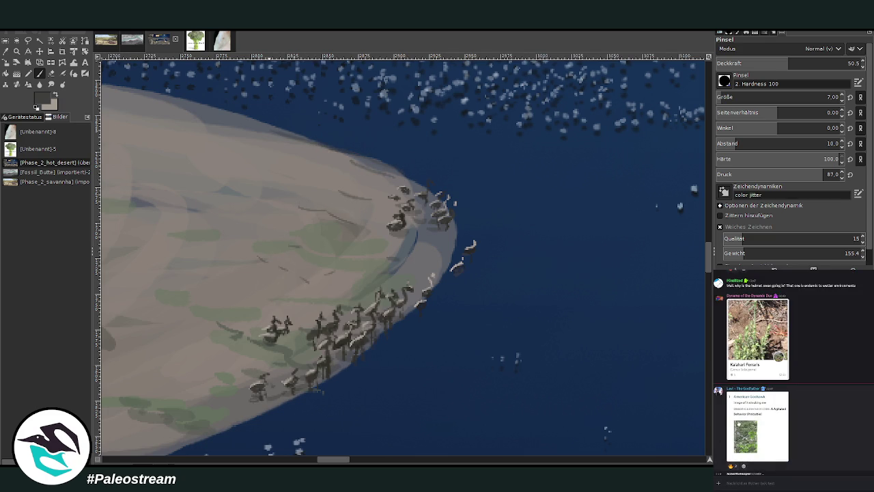
Look at the enlarged goshawk image and pencil sketch in the chat, then zoom out.
{"action": "left_click", "coordinate": [737, 422]}
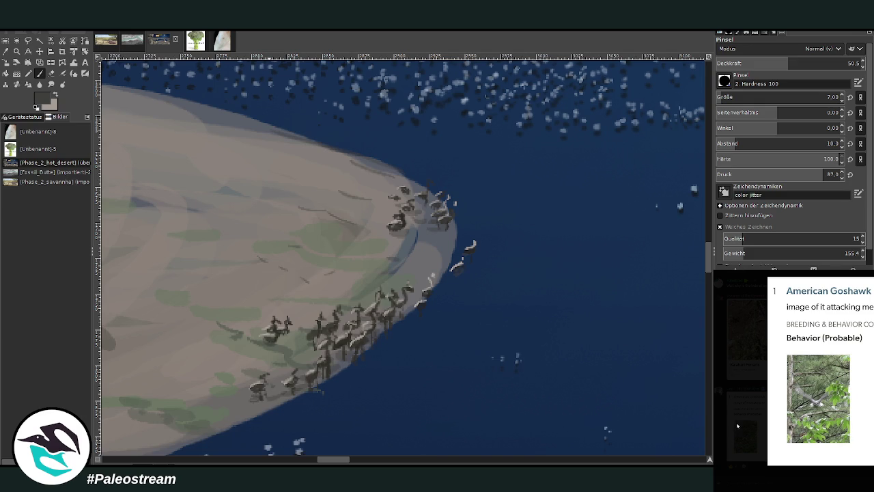
{"action": "left_click", "coordinate": [737, 426]}
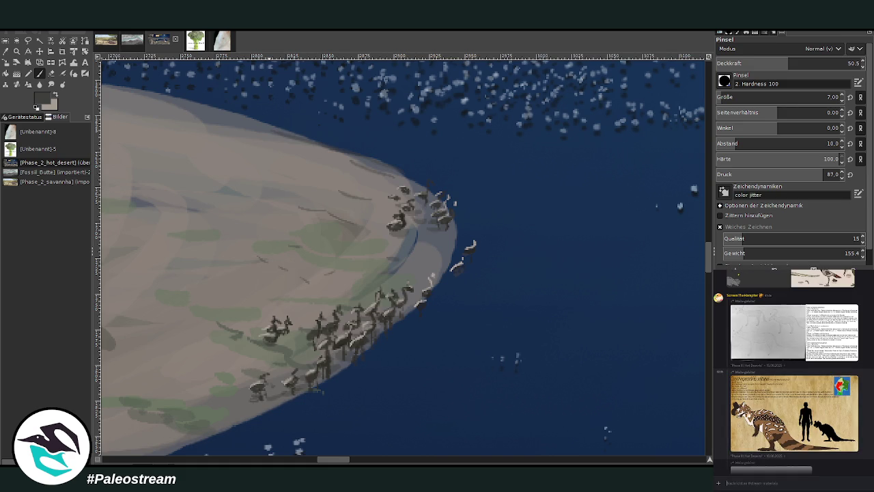
{"action": "left_click", "coordinate": [740, 415]}
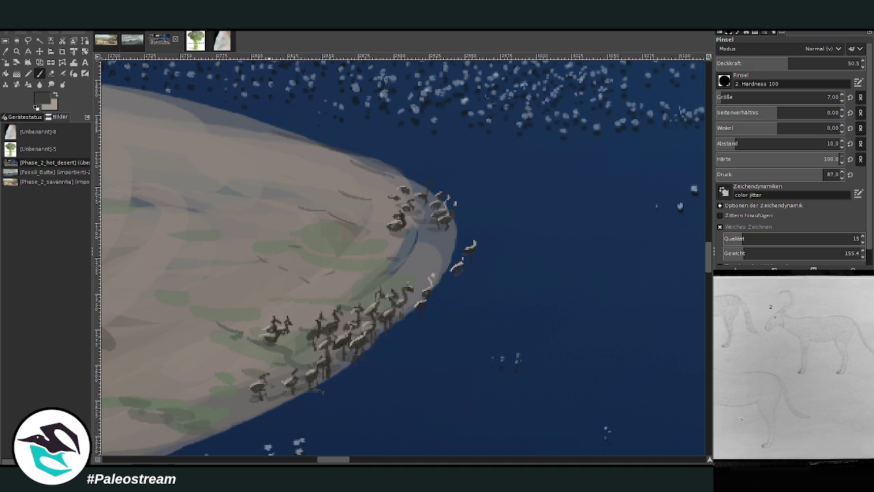
{"action": "left_click", "coordinate": [801, 475]}
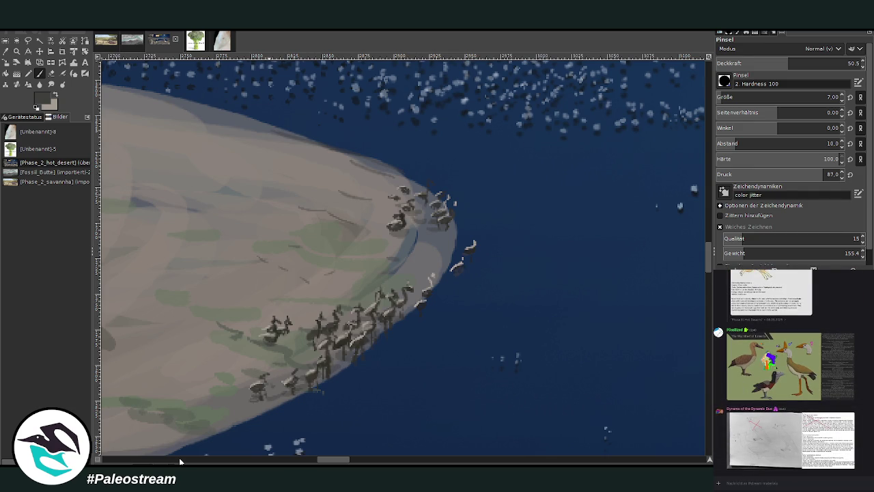
{"action": "key", "text": "minus"}
{"action": "key", "text": "minus"}
{"action": "key", "text": "minus"}
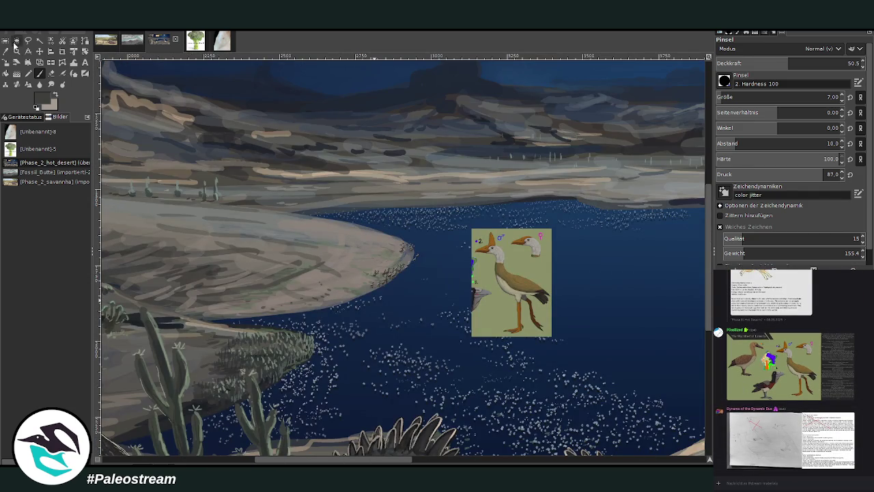
Zoom in on the sandbar birds, outline the flock with Free Select, and paste a copy.
{"action": "left_click", "coordinate": [17, 52]}
{"action": "left_click_drag", "start_coordinate": [367, 209], "coordinate": [462, 307]}
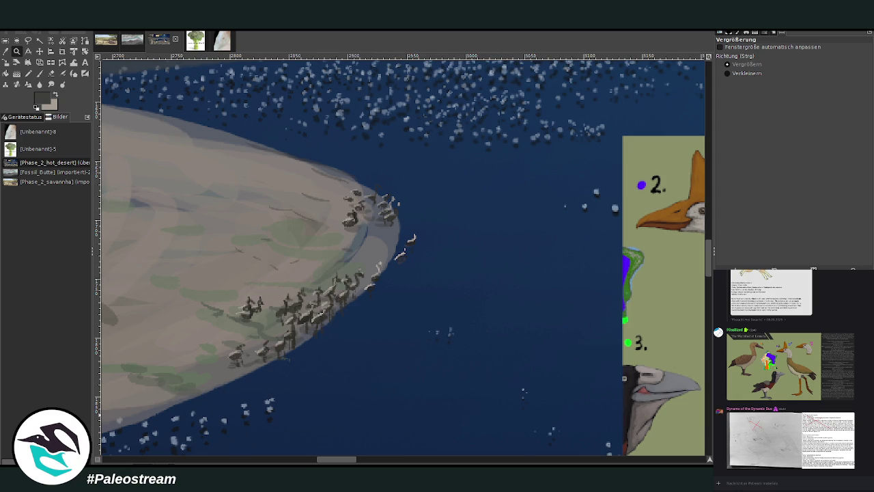
{"action": "left_click", "coordinate": [28, 41]}
{"action": "mouse_move", "coordinate": [355, 339]}
{"action": "left_mouse_down"}
{"action": "mouse_move", "coordinate": [258, 285]}
{"action": "mouse_move", "coordinate": [362, 331]}
{"action": "left_mouse_up"}
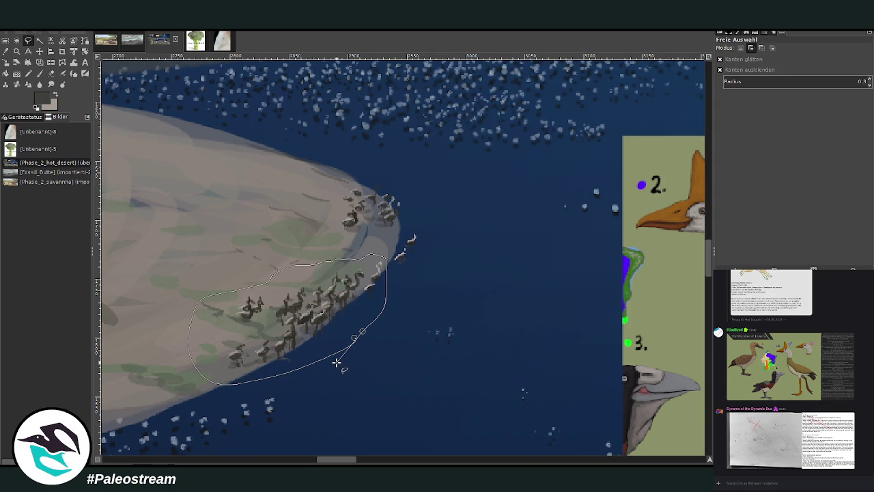
{"action": "key", "text": "Return"}
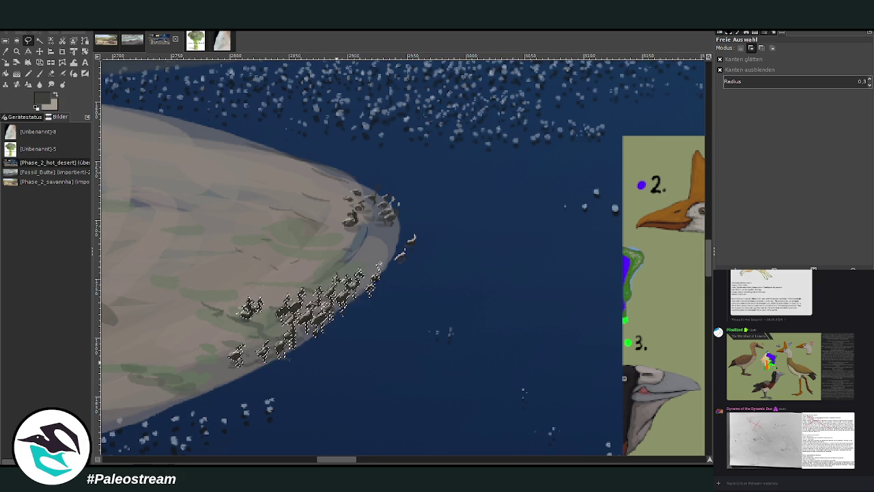
{"action": "key", "text": "ctrl+c"}
{"action": "key", "text": "ctrl+v"}
Move the pasted flock up and out into the water.
{"action": "key", "text": "m"}
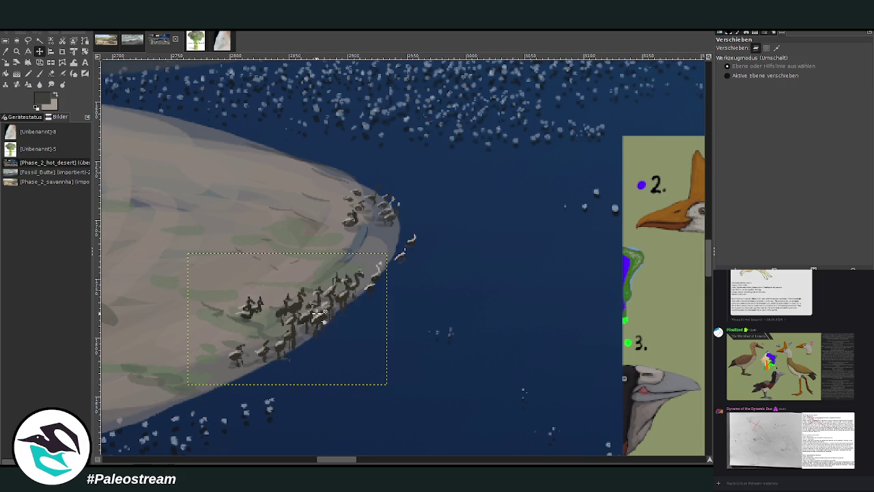
{"action": "left_click_drag", "start_coordinate": [328, 327], "coordinate": [444, 297]}
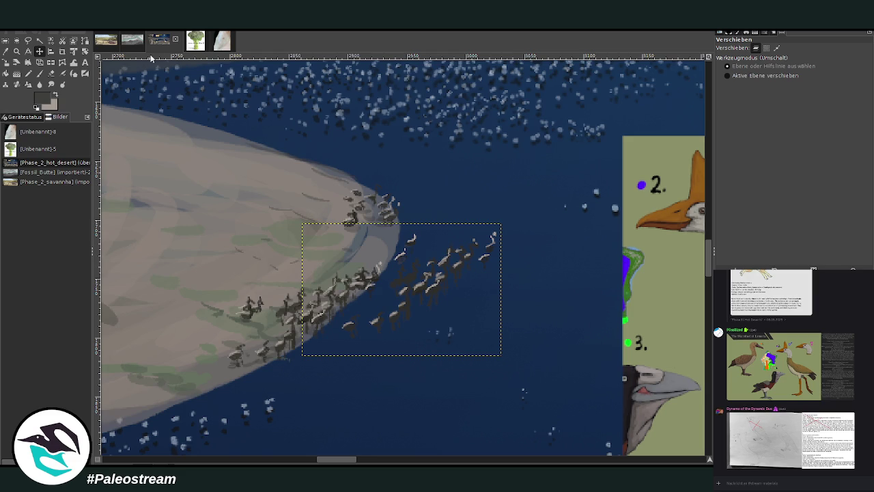
{"action": "key", "text": "ctrl+m"}
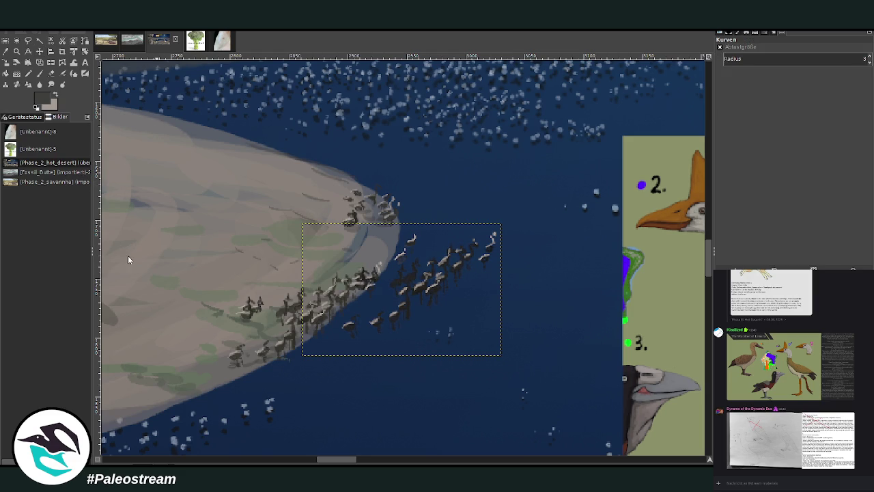
{"action": "left_click", "coordinate": [39, 51]}
{"action": "left_click_drag", "start_coordinate": [444, 294], "coordinate": [494, 267]}
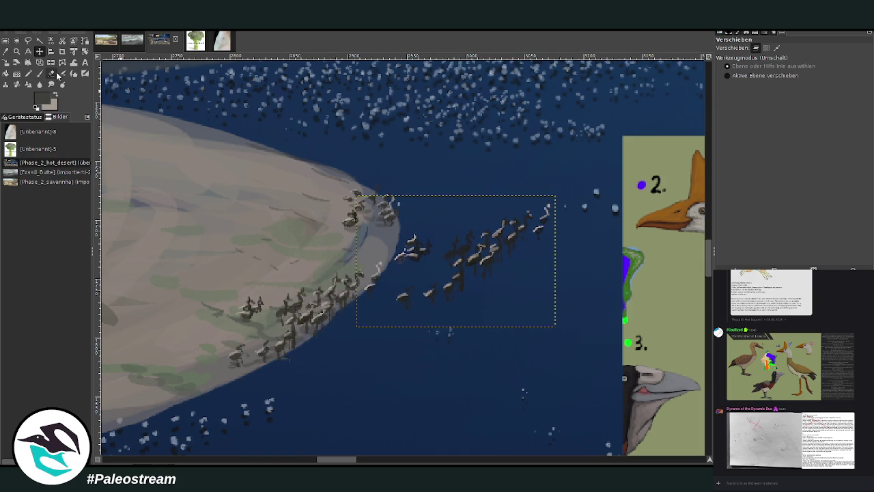
Erase extra birds from the copy and shift it down-left toward the spit's tip.
{"action": "left_click", "coordinate": [55, 74]}
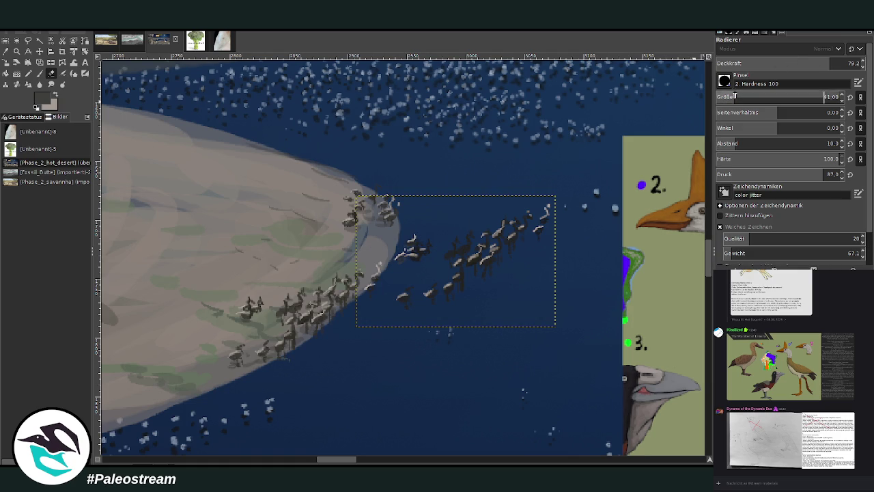
{"action": "mouse_move", "coordinate": [419, 236]}
{"action": "left_mouse_down"}
{"action": "mouse_move", "coordinate": [427, 251]}
{"action": "mouse_move", "coordinate": [453, 230]}
{"action": "left_mouse_up"}
{"action": "left_click", "coordinate": [39, 51]}
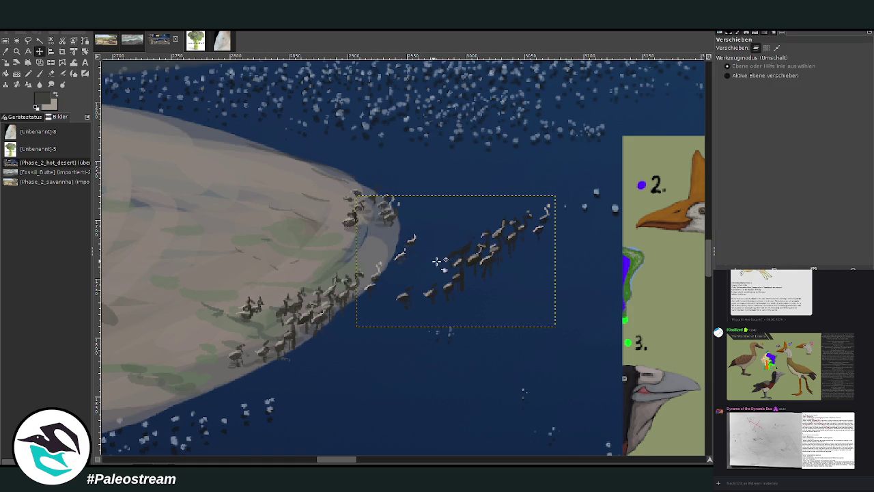
{"action": "left_click_drag", "start_coordinate": [436, 261], "coordinate": [406, 302]}
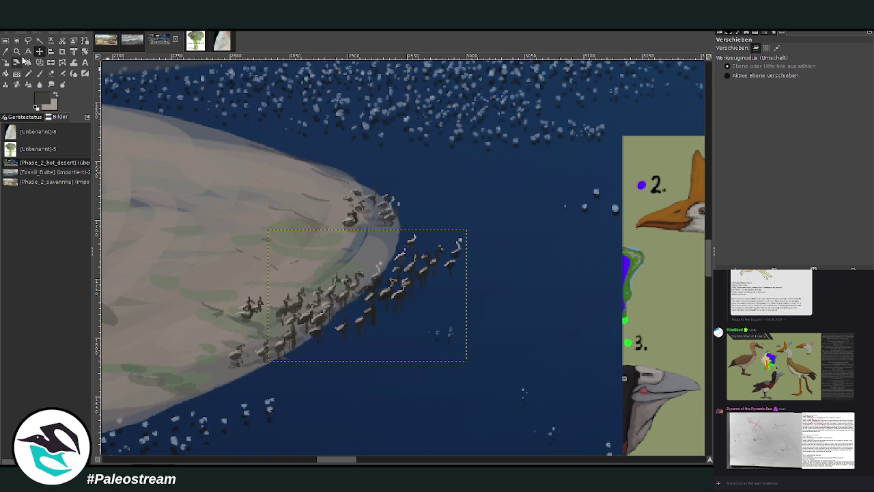
{"action": "left_click", "coordinate": [17, 51]}
{"action": "left_click", "coordinate": [744, 73]}
{"action": "left_click", "coordinate": [405, 171]}
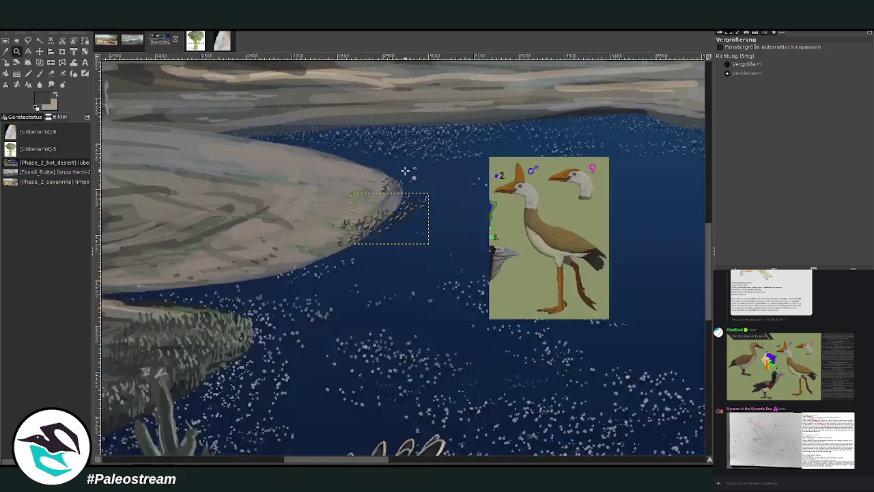
{"action": "left_click", "coordinate": [405, 170]}
{"action": "left_click", "coordinate": [405, 170]}
{"action": "left_click", "coordinate": [739, 64]}
{"action": "left_click_drag", "start_coordinate": [312, 192], "coordinate": [547, 356]}
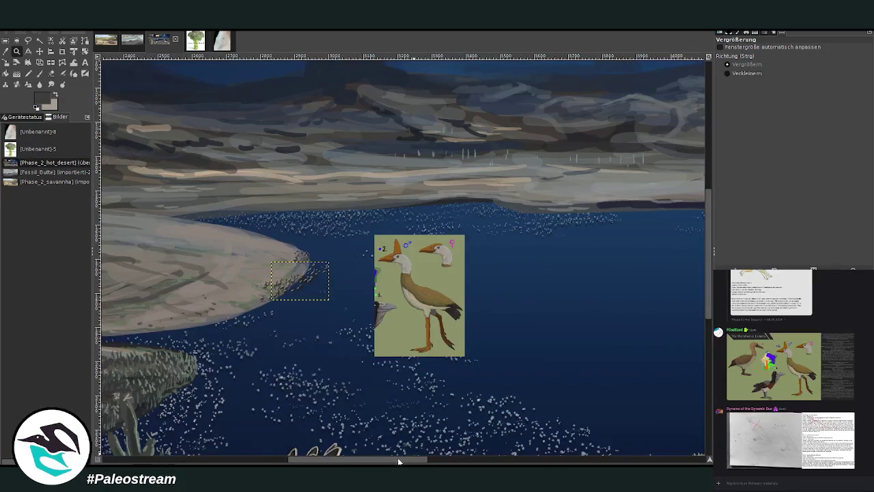
{"action": "left_click_drag", "start_coordinate": [398, 462], "coordinate": [394, 462]}
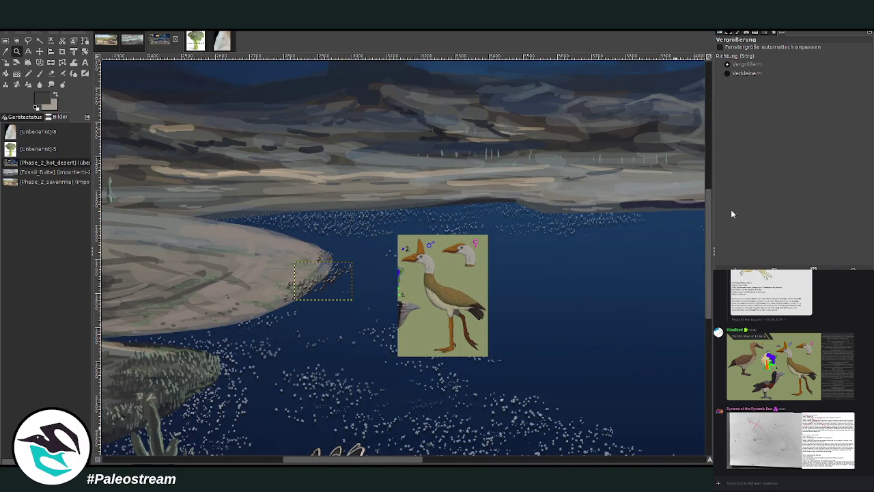
{"action": "key", "text": "ctrl+shift+a"}
{"action": "scroll", "coordinate": [591, 294], "scroll_direction": "down", "scroll_amount": 2, "text": "ctrl"}
{"action": "scroll", "coordinate": [591, 294], "scroll_direction": "down", "scroll_amount": 2, "text": "ctrl"}
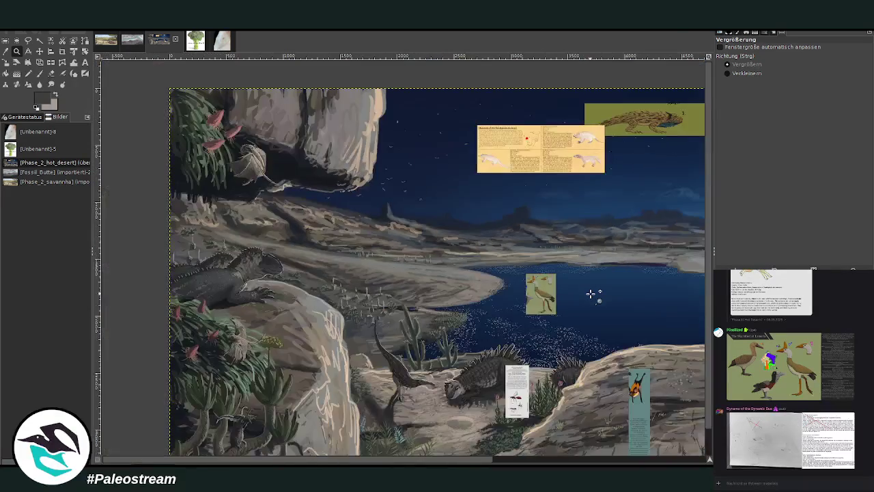
{"action": "key", "text": "f"}
{"action": "scroll", "coordinate": [590, 294], "scroll_direction": "right", "scroll_amount": 5}
{"action": "scroll", "coordinate": [591, 293], "scroll_direction": "right", "scroll_amount": 1}
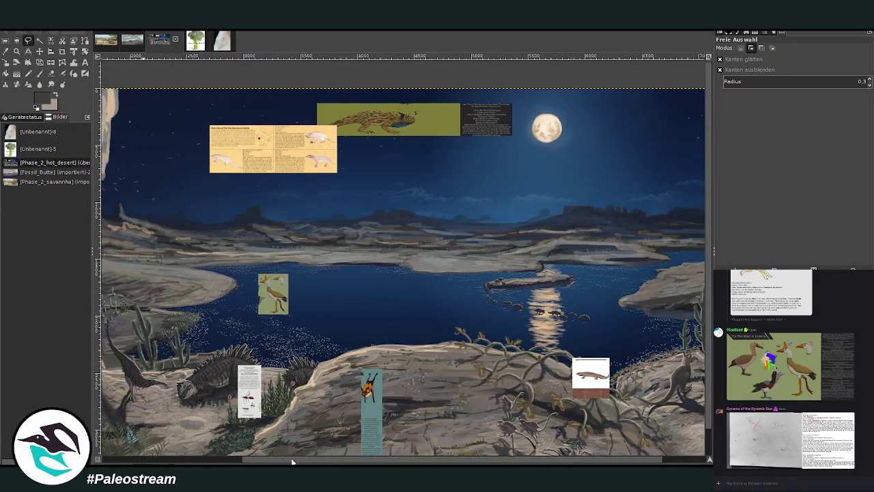
{"action": "scroll", "coordinate": [402, 275], "scroll_direction": "right", "scroll_amount": 2}
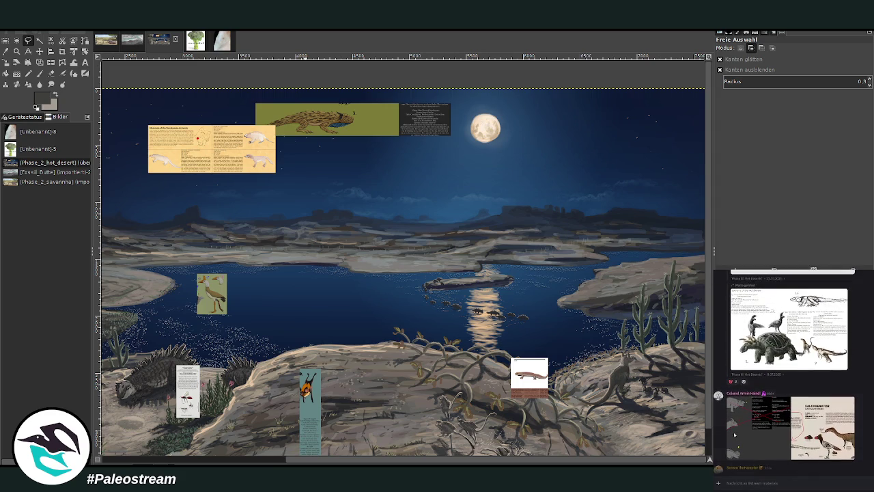
{"action": "left_click", "coordinate": [744, 404]}
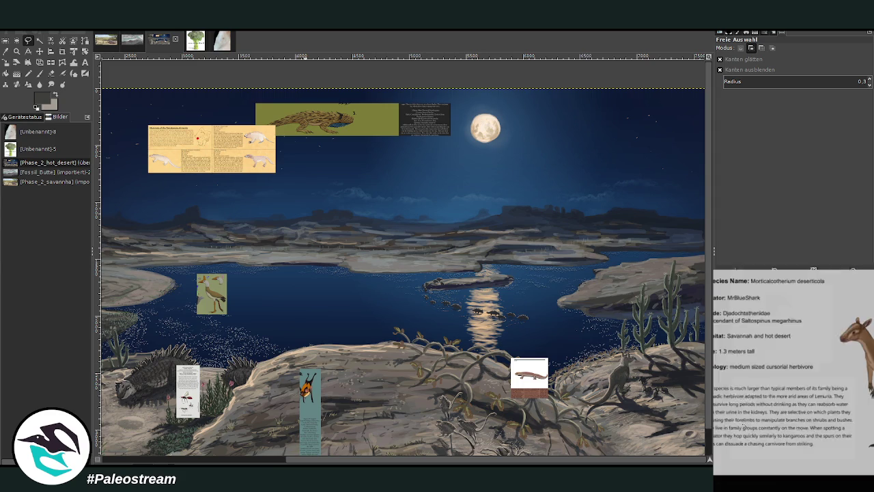
{"action": "left_click", "coordinate": [758, 478]}
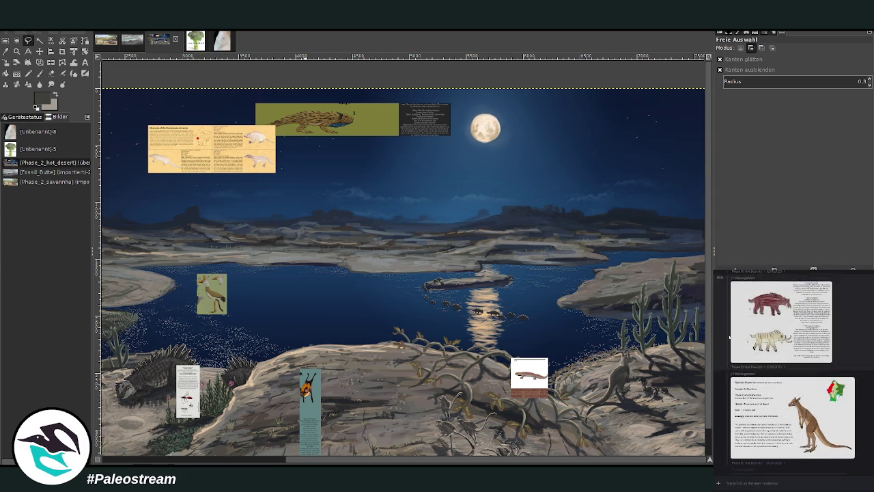
{"action": "scroll", "coordinate": [751, 451], "scroll_direction": "up", "scroll_amount": 5}
{"action": "scroll", "coordinate": [749, 451], "scroll_direction": "up", "scroll_amount": 2}
{"action": "scroll", "coordinate": [750, 450], "scroll_direction": "up", "scroll_amount": 3}
{"action": "scroll", "coordinate": [745, 436], "scroll_direction": "up", "scroll_amount": 3}
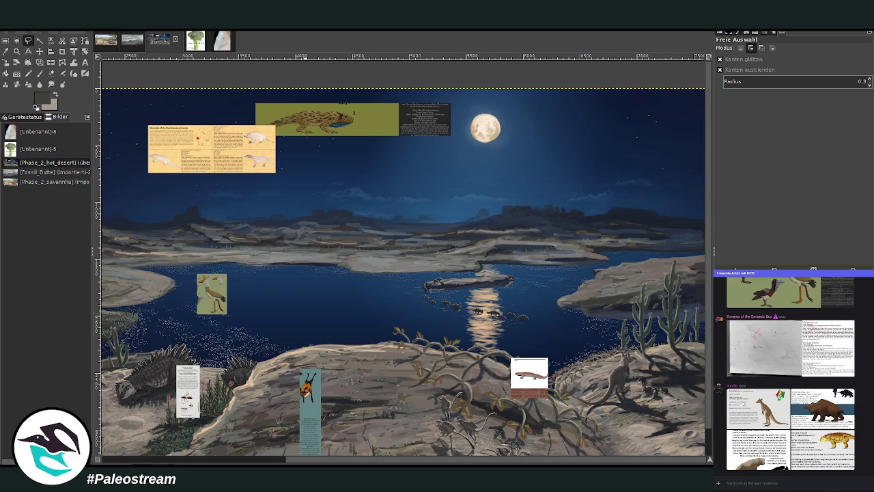
{"action": "scroll", "coordinate": [740, 422], "scroll_direction": "up", "scroll_amount": 1}
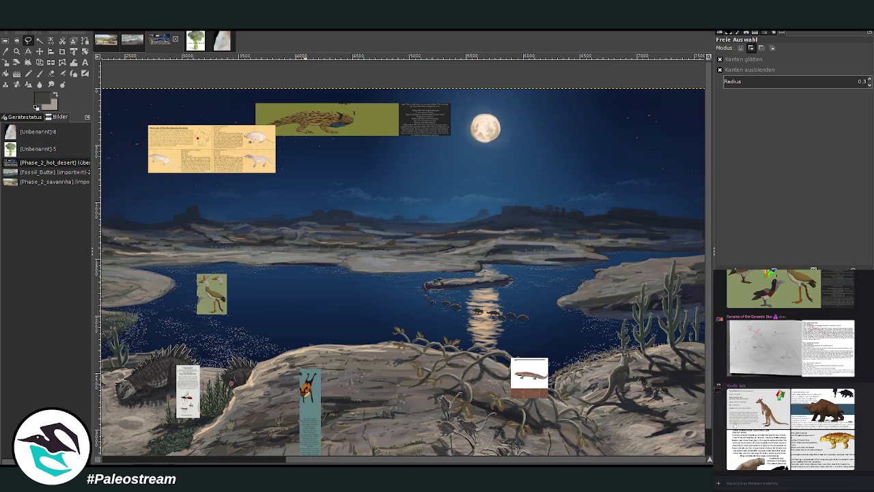
{"action": "scroll", "coordinate": [740, 360], "scroll_direction": "up", "scroll_amount": 3}
{"action": "scroll", "coordinate": [740, 359], "scroll_direction": "up", "scroll_amount": 3}
{"action": "scroll", "coordinate": [739, 359], "scroll_direction": "up", "scroll_amount": 3}
{"action": "scroll", "coordinate": [740, 360], "scroll_direction": "up", "scroll_amount": 3}
{"action": "scroll", "coordinate": [792, 369], "scroll_direction": "up", "scroll_amount": 3}
{"action": "scroll", "coordinate": [792, 369], "scroll_direction": "up", "scroll_amount": 3}
{"action": "scroll", "coordinate": [792, 369], "scroll_direction": "up", "scroll_amount": 3}
{"action": "scroll", "coordinate": [791, 369], "scroll_direction": "up", "scroll_amount": 3}
{"action": "scroll", "coordinate": [751, 410], "scroll_direction": "up", "scroll_amount": 3}
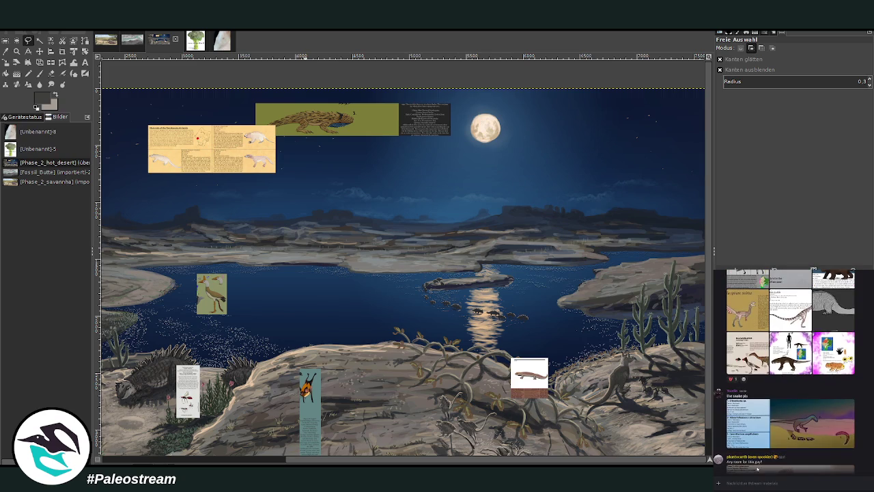
{"action": "left_click", "coordinate": [751, 437]}
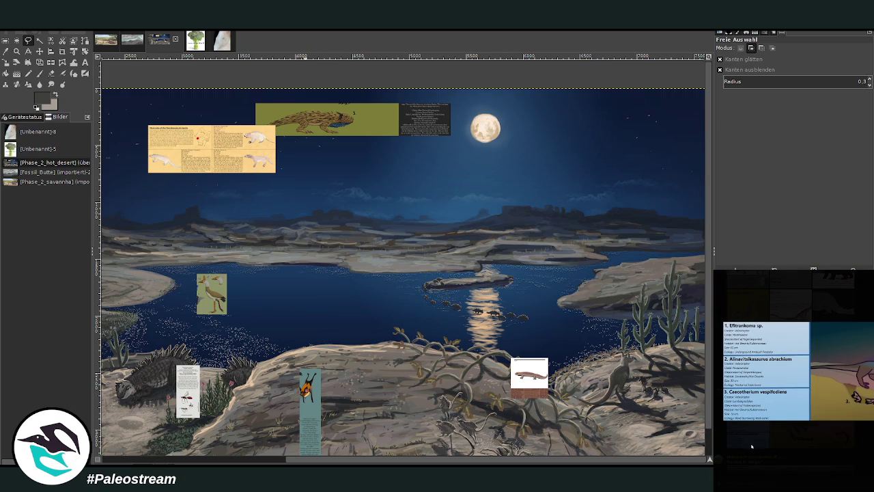
{"action": "left_click", "coordinate": [751, 446]}
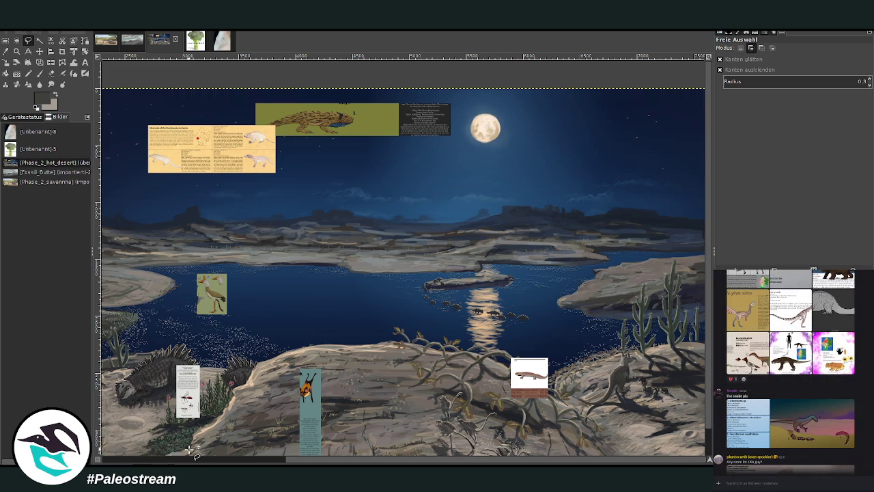
Zoom into the lower-left scene, delete the waterbird, white insect and white lizard card layers, and deselect.
{"action": "scroll", "coordinate": [190, 449], "scroll_direction": "down", "scroll_amount": 1, "text": "ctrl"}
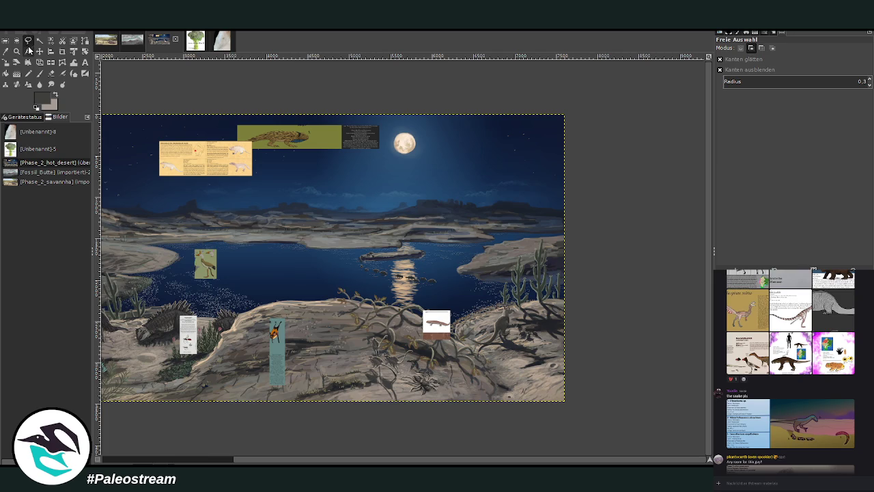
{"action": "left_click", "coordinate": [16, 51]}
{"action": "left_click_drag", "start_coordinate": [155, 223], "coordinate": [402, 401]}
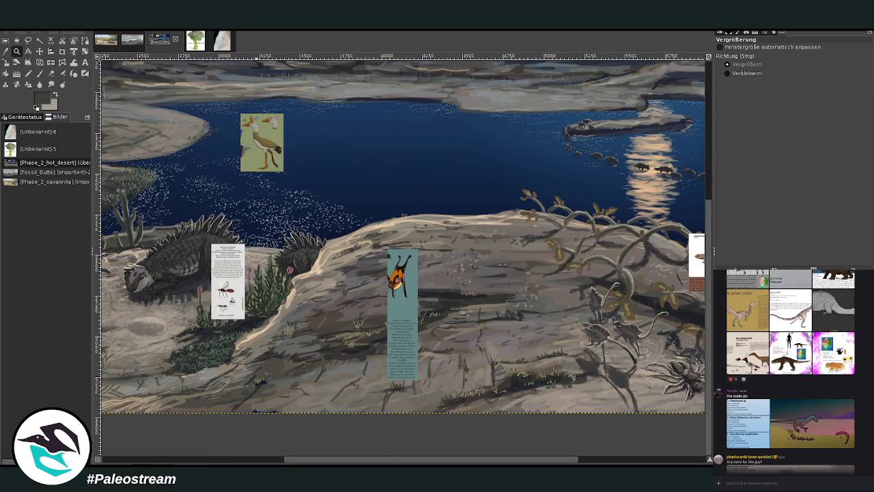
{"action": "key", "text": "m"}
{"action": "left_click", "coordinate": [260, 143]}
{"action": "key", "text": "Delete"}
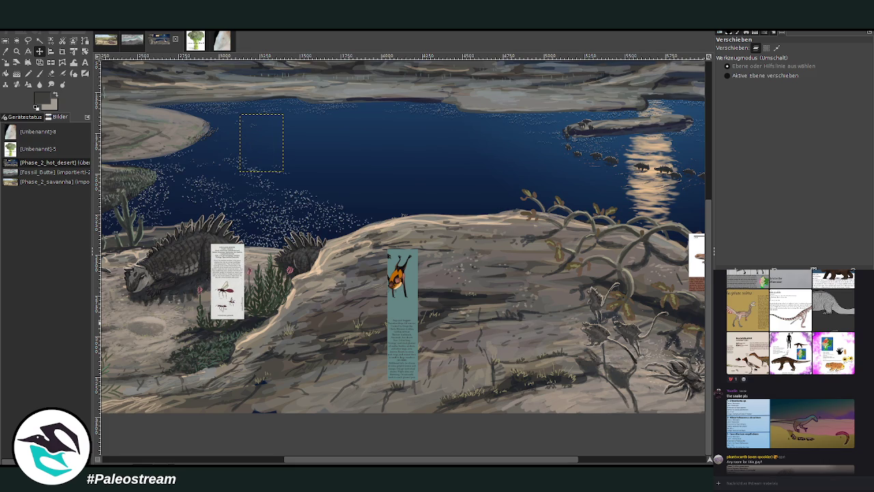
{"action": "key", "text": "Delete"}
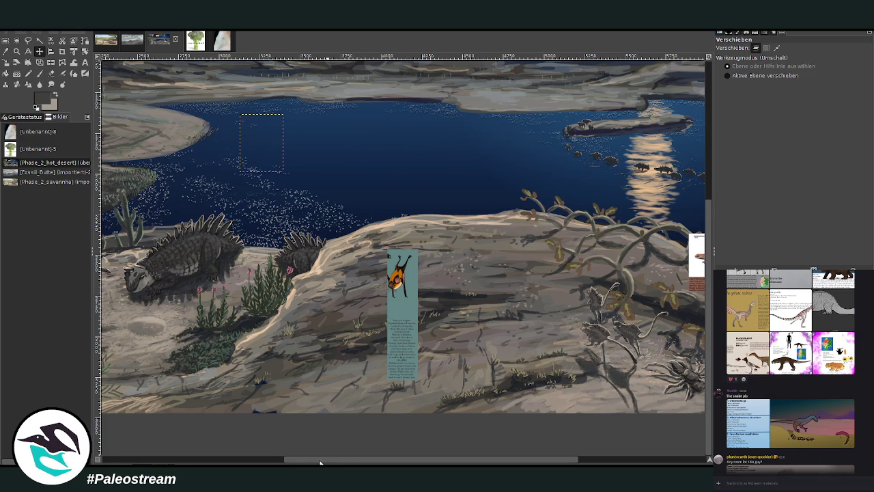
{"action": "left_click_drag", "start_coordinate": [320, 462], "coordinate": [446, 462]}
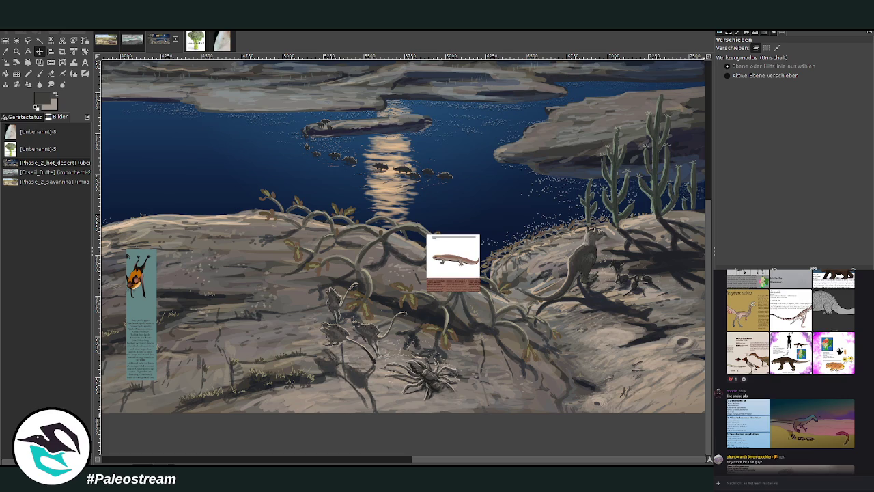
{"action": "key", "text": "Delete"}
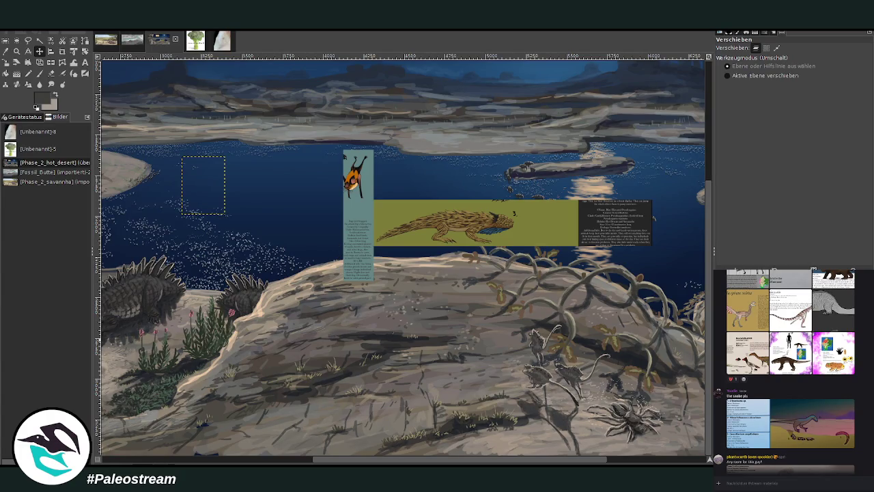
{"action": "key", "text": "ctrl+shift+a"}
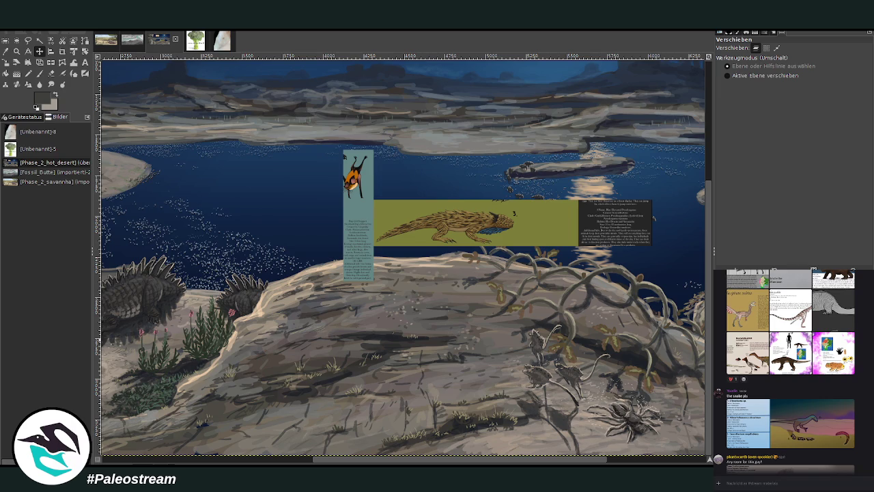
{"action": "left_click", "coordinate": [6, 51]}
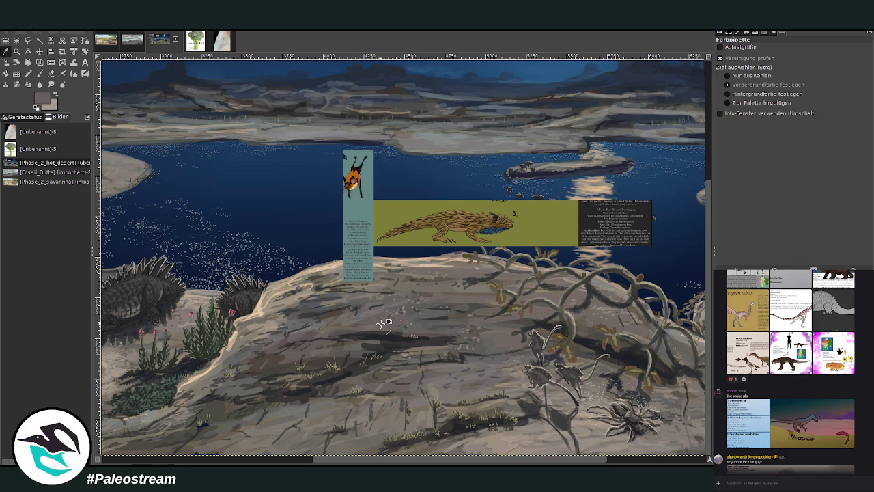
With an enlarged Charcoal 01 paintbrush, paint grey rock over the lower-left shrubs and grass.
{"action": "left_click", "coordinate": [38, 73]}
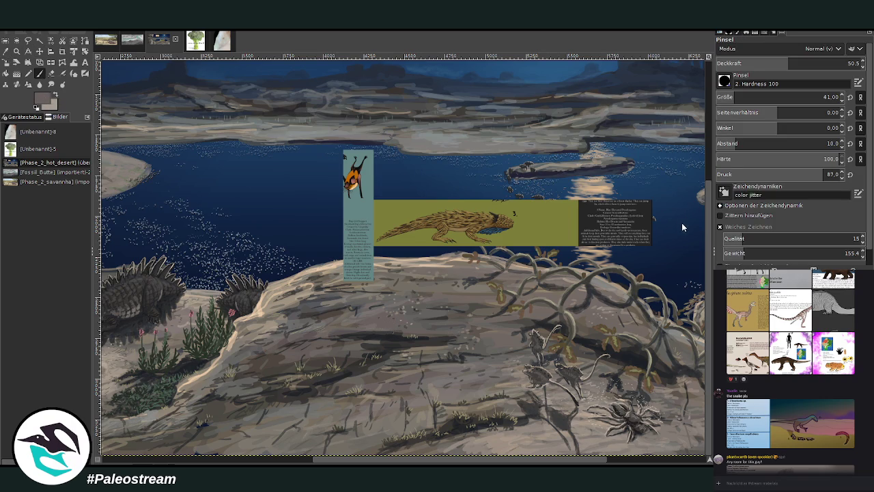
{"action": "left_click_drag", "start_coordinate": [776, 97], "coordinate": [805, 97]}
{"action": "left_click_drag", "start_coordinate": [789, 63], "coordinate": [819, 63]}
{"action": "key", "text": "ctrl+1"}
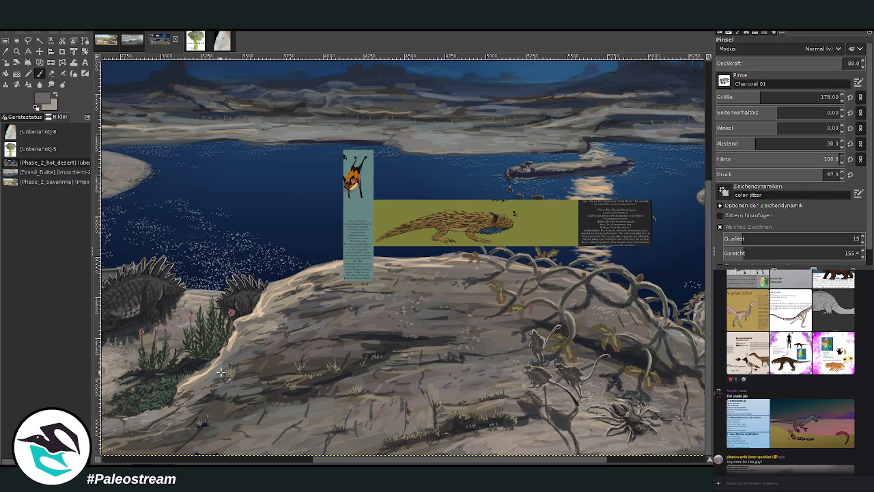
{"action": "left_click_drag", "start_coordinate": [166, 396], "coordinate": [280, 371]}
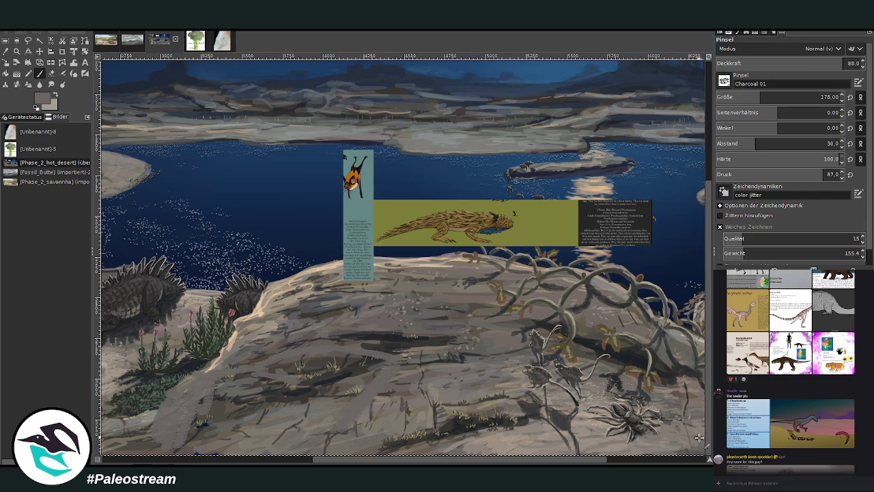
{"action": "scroll", "coordinate": [699, 438], "scroll_direction": "down", "scroll_amount": 5}
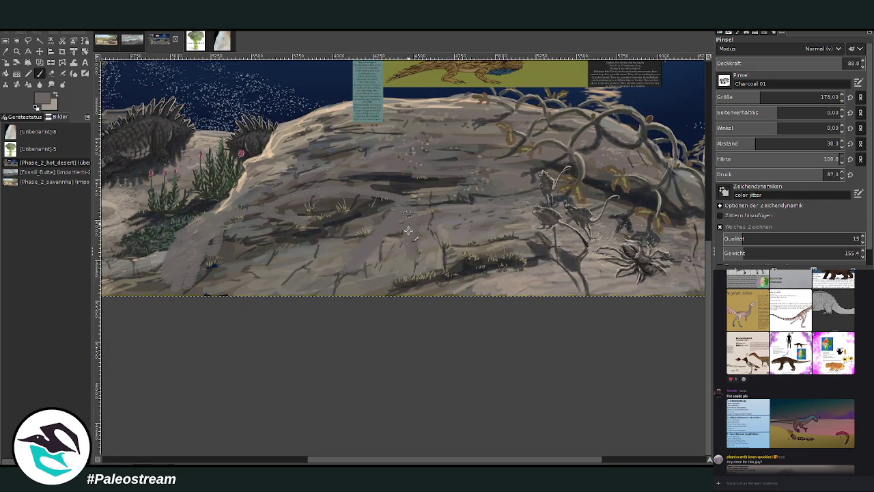
{"action": "mouse_move", "coordinate": [387, 251]}
{"action": "left_mouse_down"}
{"action": "mouse_move", "coordinate": [400, 277]}
{"action": "mouse_move", "coordinate": [382, 267]}
{"action": "mouse_move", "coordinate": [347, 279]}
{"action": "mouse_move", "coordinate": [363, 259]}
{"action": "left_mouse_up"}
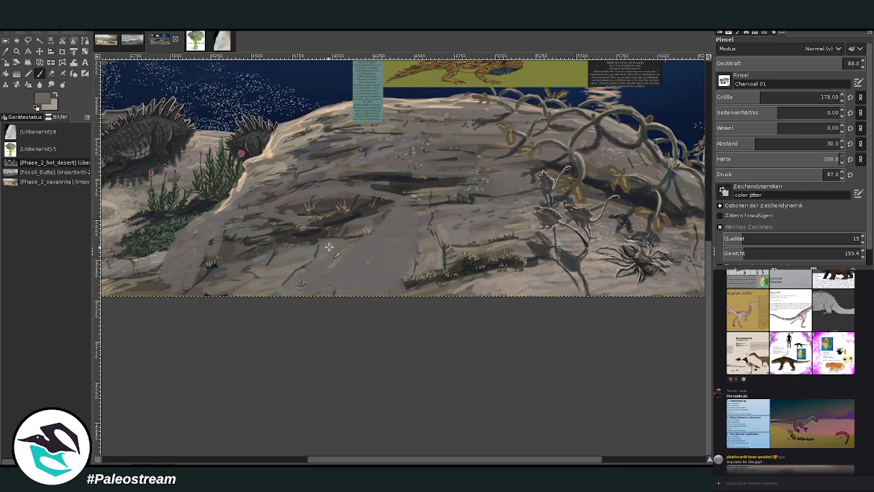
{"action": "left_click", "coordinate": [778, 96]}
{"action": "left_click_drag", "start_coordinate": [844, 62], "coordinate": [821, 63]}
{"action": "mouse_move", "coordinate": [376, 230]}
{"action": "left_mouse_down"}
{"action": "mouse_move", "coordinate": [348, 197]}
{"action": "mouse_move", "coordinate": [276, 207]}
{"action": "mouse_move", "coordinate": [219, 230]}
{"action": "mouse_move", "coordinate": [198, 295]}
{"action": "mouse_move", "coordinate": [250, 224]}
{"action": "mouse_move", "coordinate": [287, 296]}
{"action": "mouse_move", "coordinate": [318, 238]}
{"action": "mouse_move", "coordinate": [370, 241]}
{"action": "left_mouse_up"}
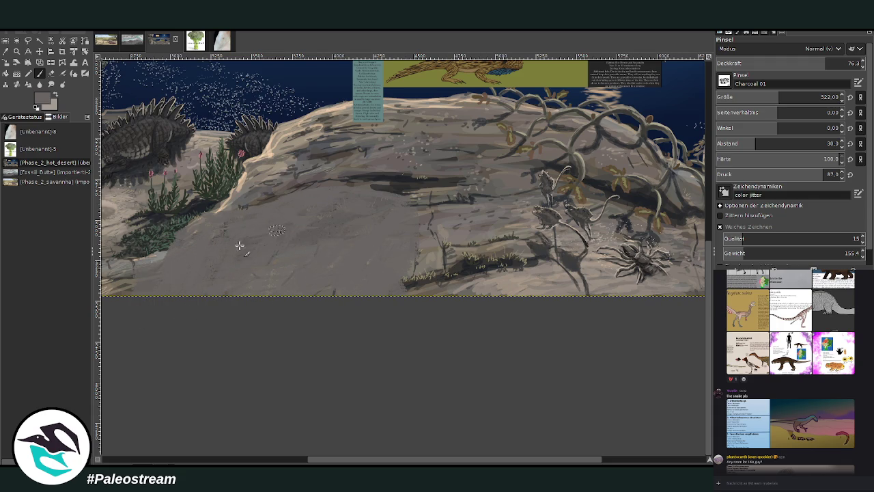
Sample a light beige from the rock and paint light strokes across it at brush size 69.
{"action": "left_click", "coordinate": [6, 51]}
{"action": "left_click", "coordinate": [305, 136]}
{"action": "key", "text": "p"}
{"action": "left_click_drag", "start_coordinate": [399, 202], "coordinate": [296, 186]}
{"action": "left_click", "coordinate": [729, 98]}
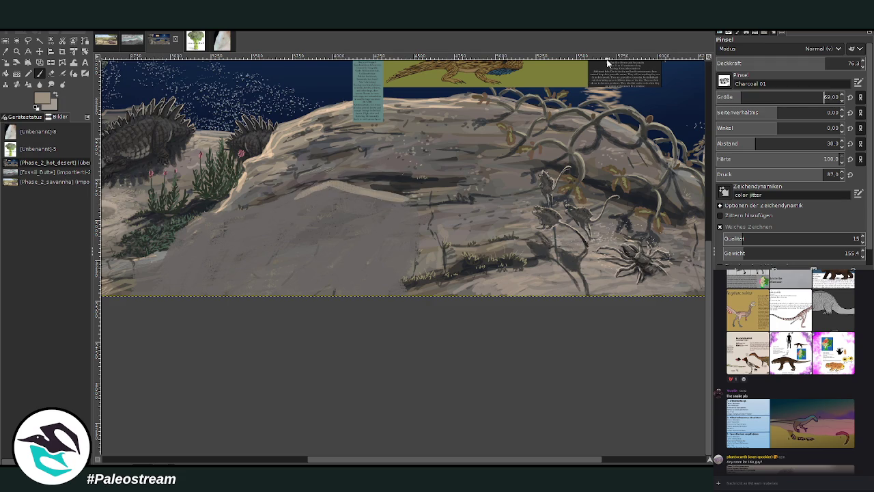
{"action": "mouse_move", "coordinate": [412, 205]}
{"action": "left_mouse_down"}
{"action": "mouse_move", "coordinate": [414, 257]}
{"action": "mouse_move", "coordinate": [402, 286]}
{"action": "left_mouse_up"}
{"action": "mouse_move", "coordinate": [203, 216]}
{"action": "left_mouse_down"}
{"action": "mouse_move", "coordinate": [179, 236]}
{"action": "mouse_move", "coordinate": [169, 265]}
{"action": "mouse_move", "coordinate": [140, 269]}
{"action": "left_mouse_up"}
Sample a light tan and paint a rim along the slab's right and top edges at size 111.
{"action": "left_click", "coordinate": [6, 53]}
{"action": "left_click", "coordinate": [333, 97]}
{"action": "left_click", "coordinate": [42, 75]}
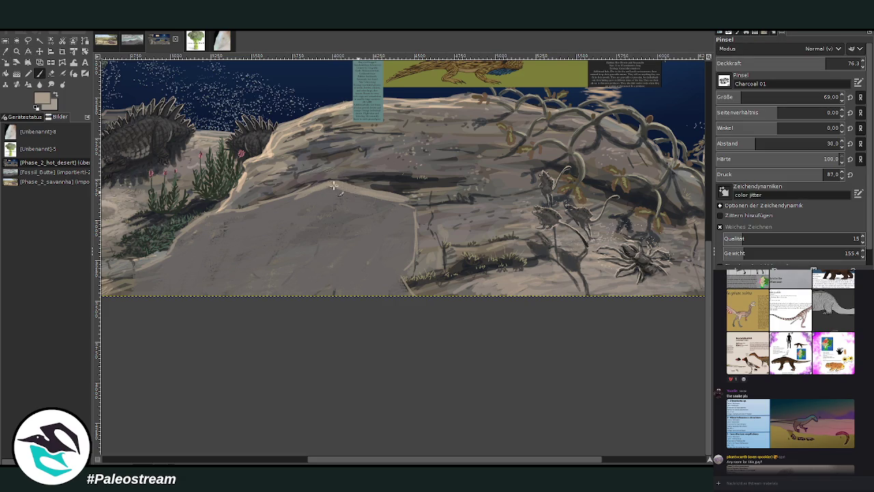
{"action": "left_click_drag", "start_coordinate": [785, 99], "coordinate": [820, 99]}
{"action": "left_click", "coordinate": [5, 53]}
{"action": "left_click", "coordinate": [430, 99]}
{"action": "key", "text": "p"}
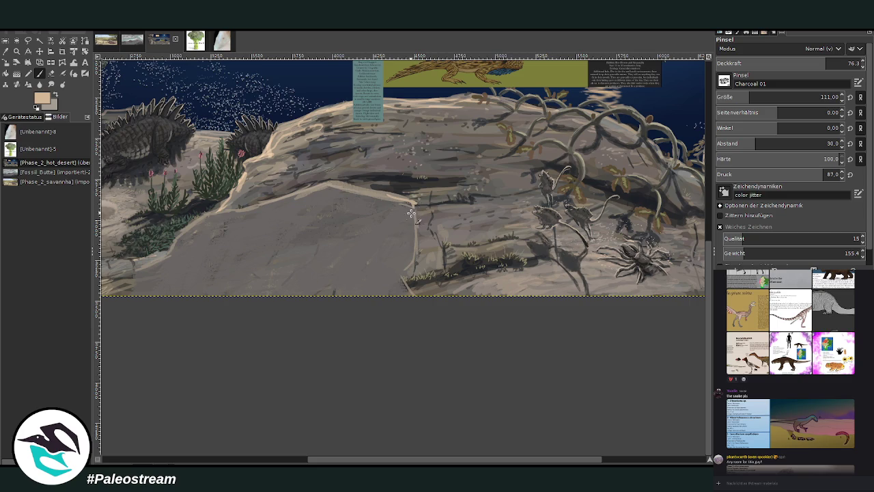
{"action": "left_click_drag", "start_coordinate": [388, 194], "coordinate": [409, 285]}
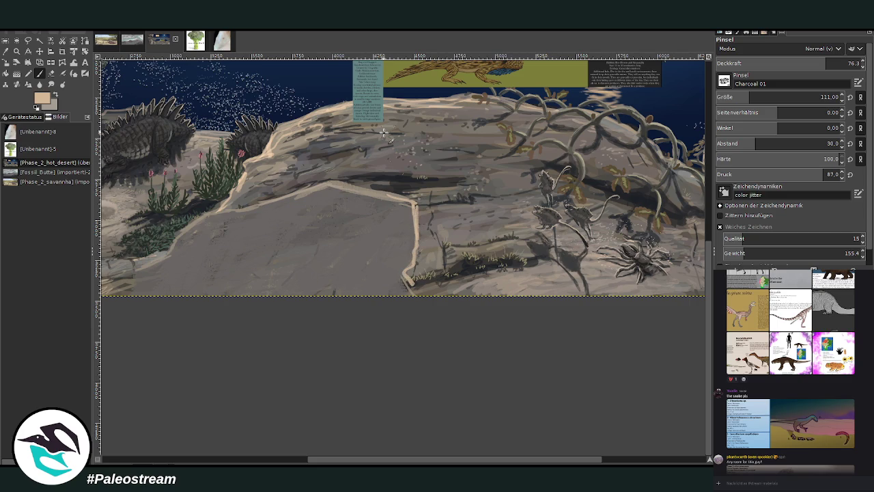
{"action": "mouse_move", "coordinate": [386, 195]}
{"action": "left_mouse_down"}
{"action": "mouse_move", "coordinate": [333, 183]}
{"action": "mouse_move", "coordinate": [208, 214]}
{"action": "mouse_move", "coordinate": [130, 279]}
{"action": "left_mouse_up"}
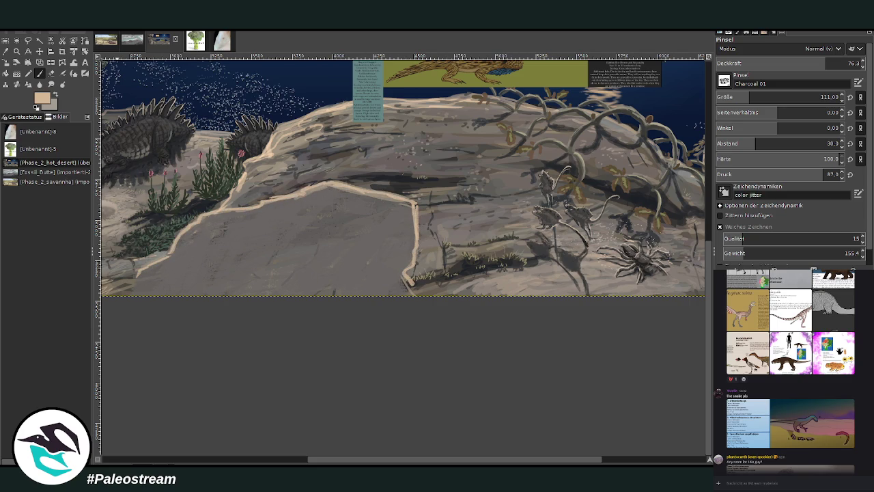
{"action": "left_click", "coordinate": [6, 52]}
{"action": "left_click", "coordinate": [341, 103]}
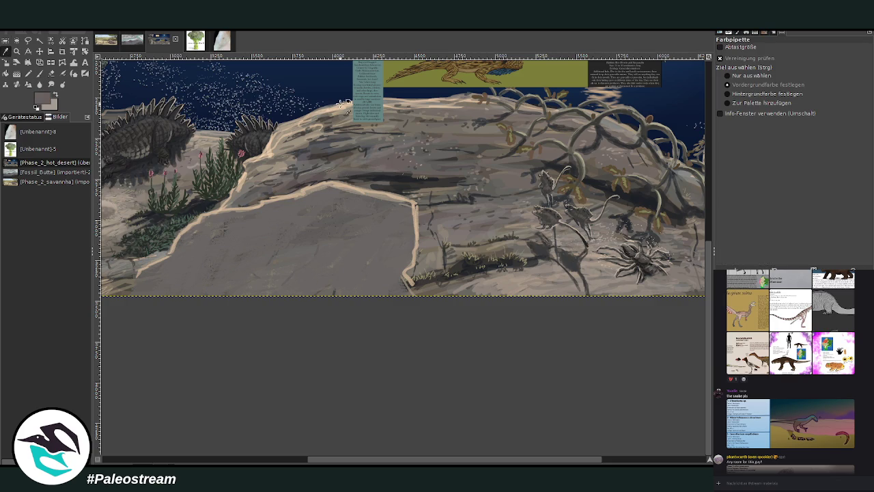
Pick a dark shadow colour and deepen the slab's right edge with a smaller, tighter brush.
{"action": "left_click", "coordinate": [39, 74]}
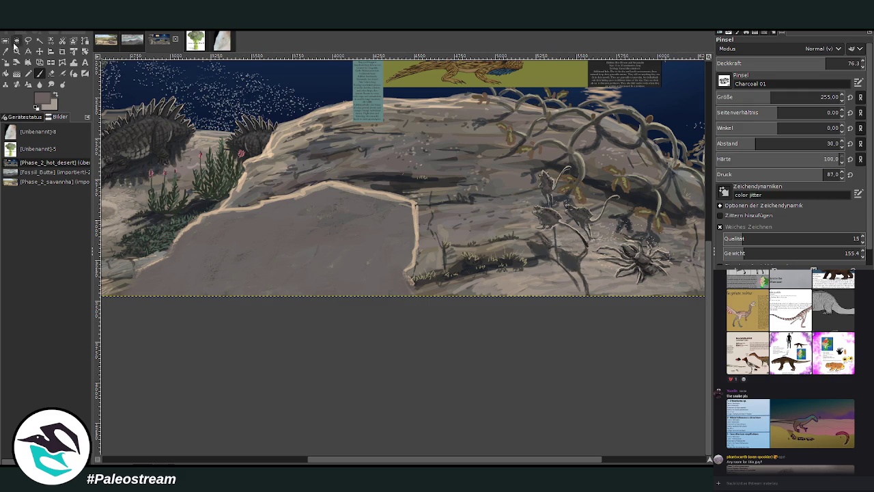
{"action": "left_click", "coordinate": [401, 180], "text": "ctrl"}
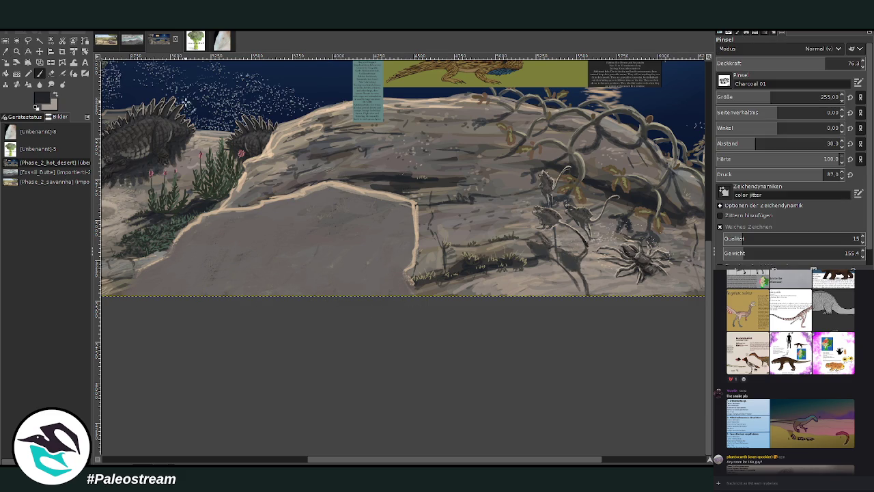
{"action": "mouse_move", "coordinate": [409, 218]}
{"action": "left_mouse_down"}
{"action": "mouse_move", "coordinate": [410, 266]}
{"action": "mouse_move", "coordinate": [411, 215]}
{"action": "left_mouse_up"}
{"action": "left_click_drag", "start_coordinate": [765, 97], "coordinate": [761, 97]}
{"action": "left_click", "coordinate": [826, 62]}
{"action": "left_click", "coordinate": [743, 143]}
{"action": "mouse_move", "coordinate": [413, 248]}
{"action": "left_mouse_down"}
{"action": "mouse_move", "coordinate": [414, 208]}
{"action": "mouse_move", "coordinate": [410, 260]}
{"action": "left_mouse_up"}
{"action": "mouse_move", "coordinate": [403, 217]}
{"action": "left_mouse_down"}
{"action": "mouse_move", "coordinate": [404, 256]}
{"action": "mouse_move", "coordinate": [394, 247]}
{"action": "mouse_move", "coordinate": [410, 264]}
{"action": "mouse_move", "coordinate": [399, 230]}
{"action": "mouse_move", "coordinate": [387, 243]}
{"action": "mouse_move", "coordinate": [369, 243]}
{"action": "mouse_move", "coordinate": [380, 240]}
{"action": "mouse_move", "coordinate": [401, 265]}
{"action": "mouse_move", "coordinate": [368, 244]}
{"action": "left_mouse_up"}
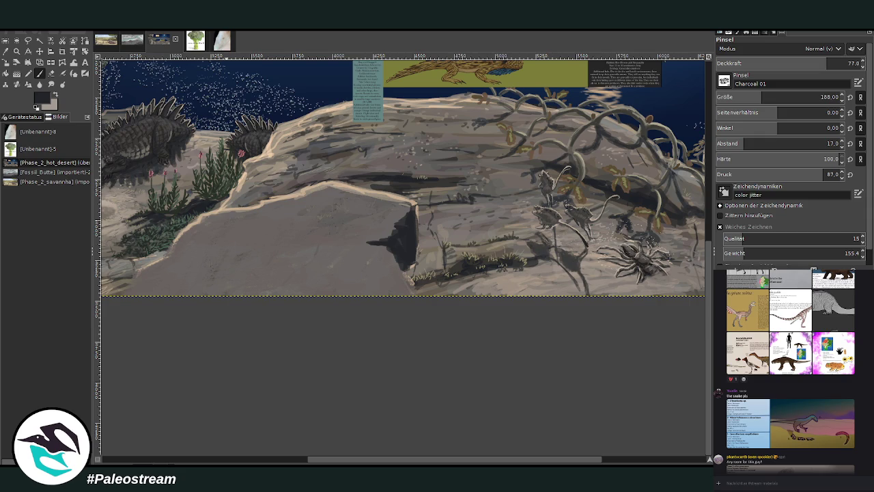
Send a pasted reference image to the chat, then darken the shadow near the rock's lower edge.
{"action": "key", "text": "ctrl+v"}
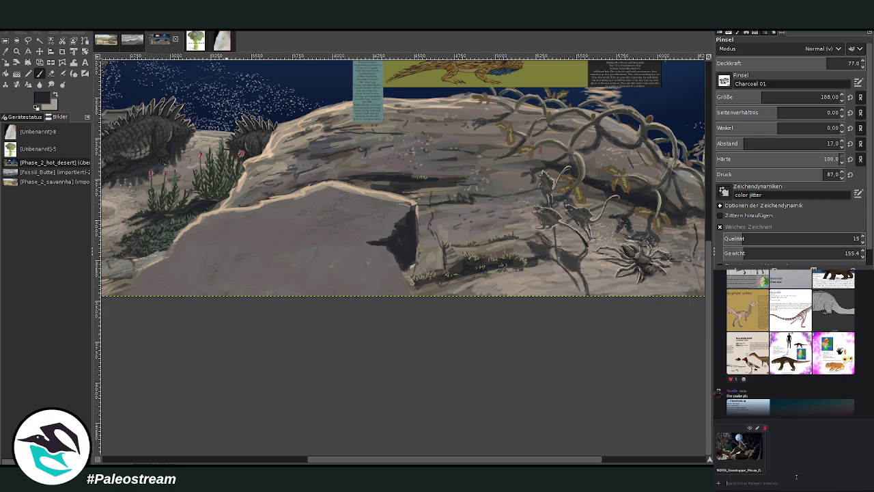
{"action": "key", "text": "Return"}
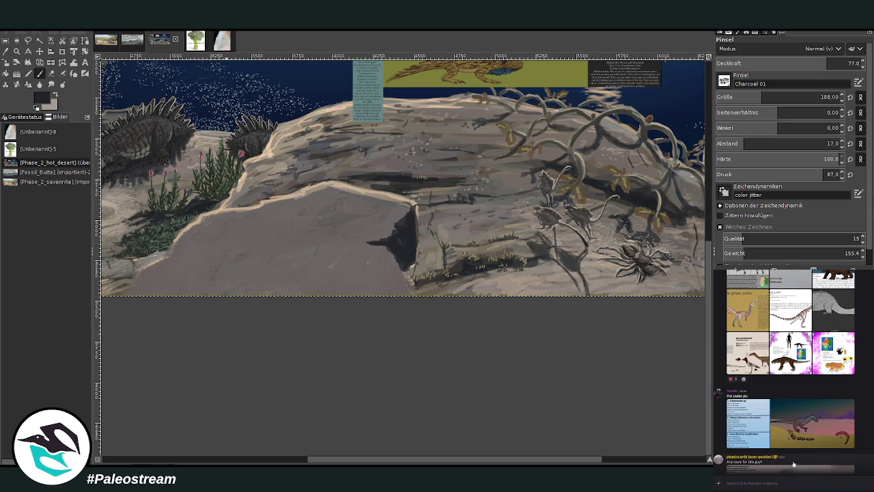
{"action": "scroll", "coordinate": [850, 443], "scroll_direction": "up", "scroll_amount": 5}
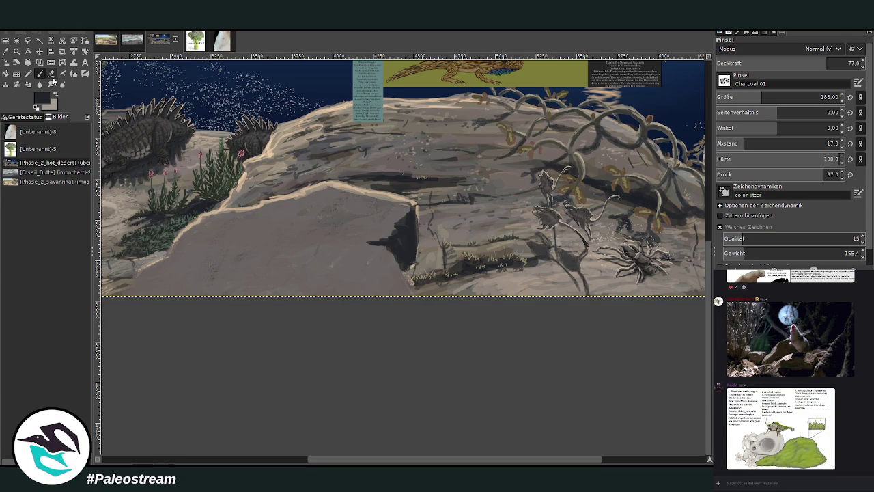
{"action": "mouse_move", "coordinate": [411, 263]}
{"action": "left_mouse_down"}
{"action": "mouse_move", "coordinate": [406, 270]}
{"action": "mouse_move", "coordinate": [396, 254]}
{"action": "left_mouse_up"}
Sample a rock grey and repaint the dark shadow on the slab's vertical edge.
{"action": "key", "text": "o"}
{"action": "left_click", "coordinate": [323, 147]}
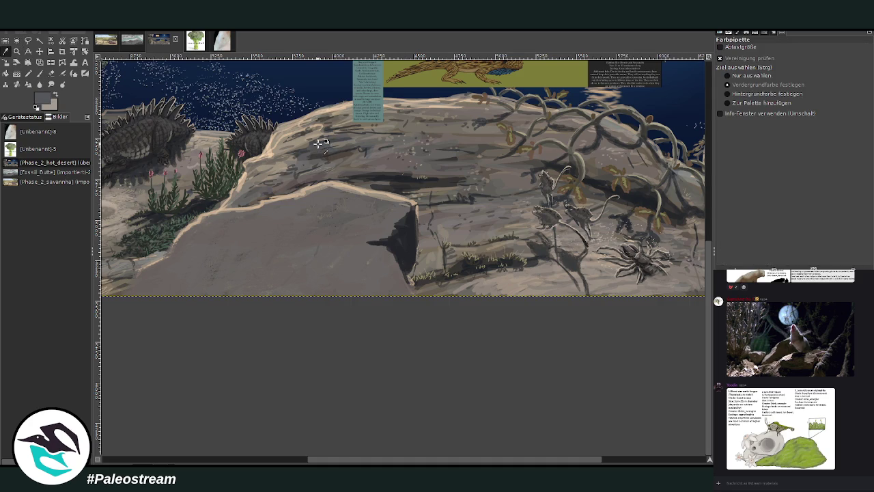
{"action": "left_click", "coordinate": [40, 73]}
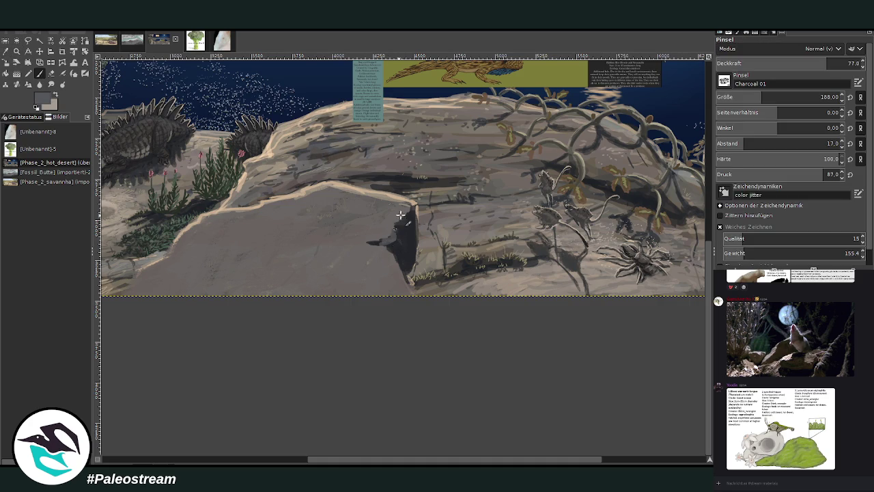
{"action": "left_click_drag", "start_coordinate": [414, 267], "coordinate": [400, 286]}
{"action": "left_click_drag", "start_coordinate": [341, 462], "coordinate": [276, 462]}
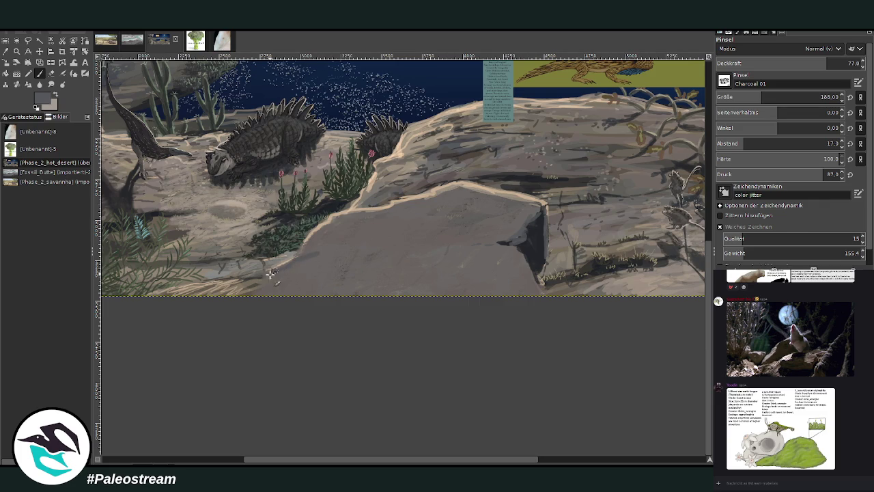
Sample a lighter grey and paint it over the slab's top, adding light tan strokes below.
{"action": "key", "text": "o"}
{"action": "left_click", "coordinate": [218, 235]}
{"action": "left_click", "coordinate": [40, 73]}
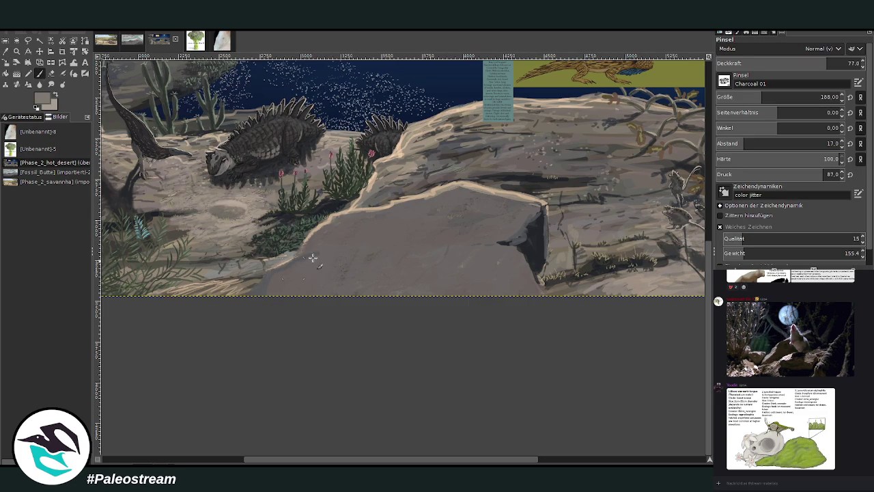
{"action": "mouse_move", "coordinate": [505, 205]}
{"action": "left_mouse_down"}
{"action": "mouse_move", "coordinate": [522, 203]}
{"action": "mouse_move", "coordinate": [487, 199]}
{"action": "mouse_move", "coordinate": [509, 219]}
{"action": "mouse_move", "coordinate": [474, 211]}
{"action": "mouse_move", "coordinate": [421, 225]}
{"action": "mouse_move", "coordinate": [379, 211]}
{"action": "left_mouse_up"}
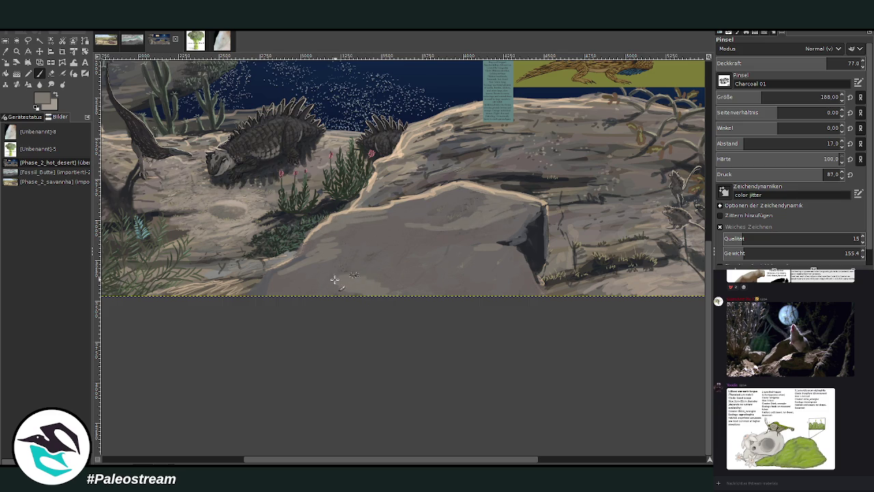
{"action": "mouse_move", "coordinate": [335, 273]}
{"action": "left_mouse_down"}
{"action": "mouse_move", "coordinate": [382, 269]}
{"action": "mouse_move", "coordinate": [453, 289]}
{"action": "mouse_move", "coordinate": [409, 293]}
{"action": "mouse_move", "coordinate": [304, 269]}
{"action": "left_mouse_up"}
Resample the rock colour and lower the brush opacity to 52.4, undoing a stray dab.
{"action": "left_click", "coordinate": [18, 51]}
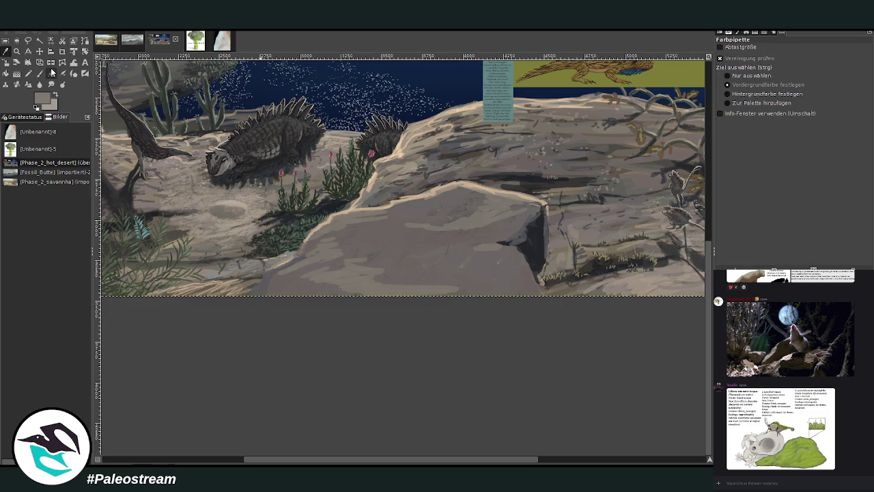
{"action": "left_click", "coordinate": [39, 73]}
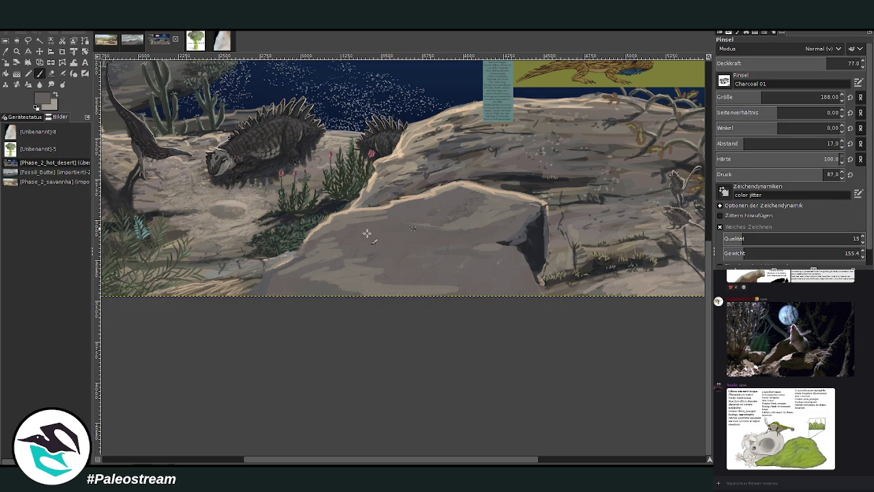
{"action": "scroll", "coordinate": [446, 437], "scroll_direction": "right", "scroll_amount": 3}
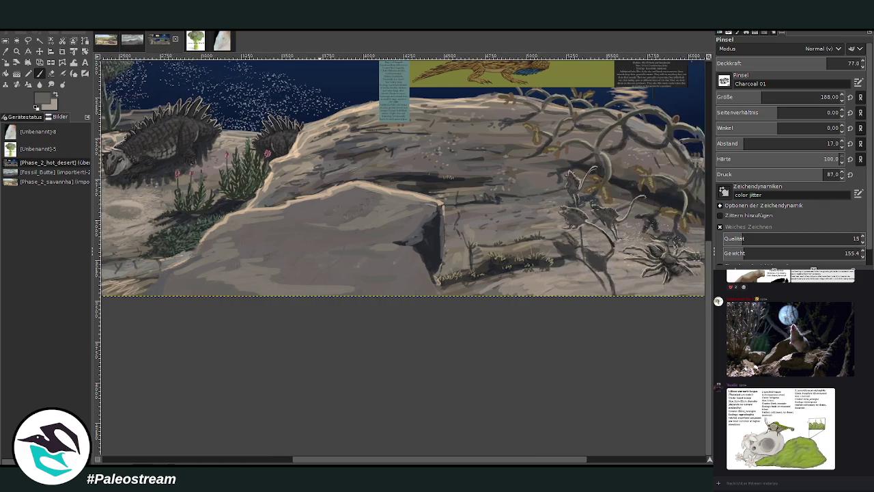
{"action": "scroll", "coordinate": [446, 436], "scroll_direction": "right", "scroll_amount": 2}
{"action": "left_click", "coordinate": [9, 51]}
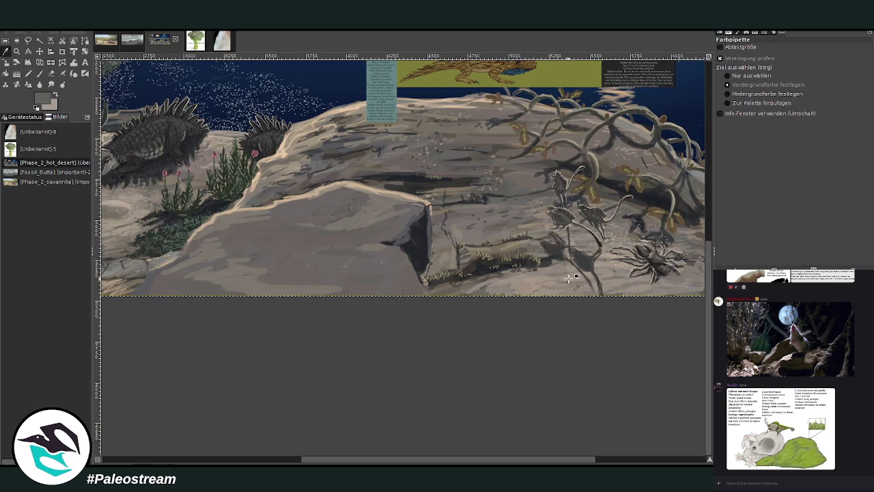
{"action": "left_click", "coordinate": [39, 73]}
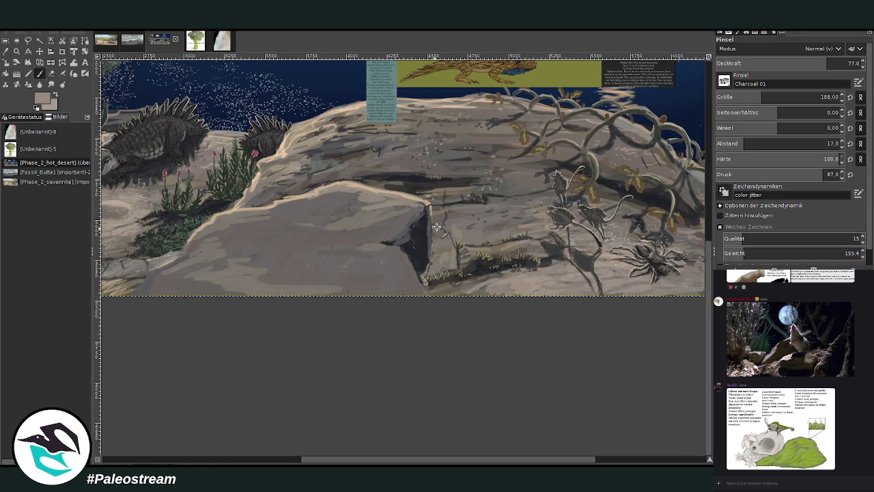
{"action": "left_click_drag", "start_coordinate": [806, 62], "coordinate": [791, 62]}
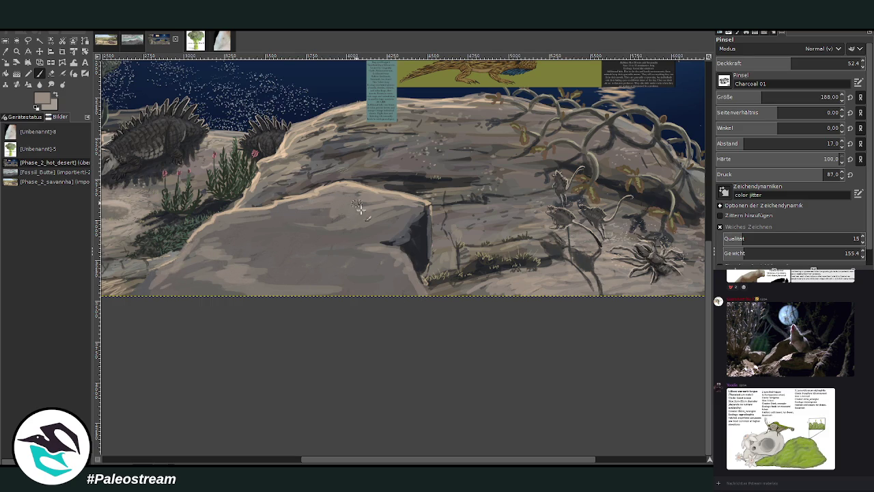
{"action": "left_click", "coordinate": [318, 207]}
{"action": "key", "text": "ctrl+z"}
{"action": "scroll", "coordinate": [204, 219], "scroll_direction": "down", "scroll_amount": 4, "text": "ctrl"}
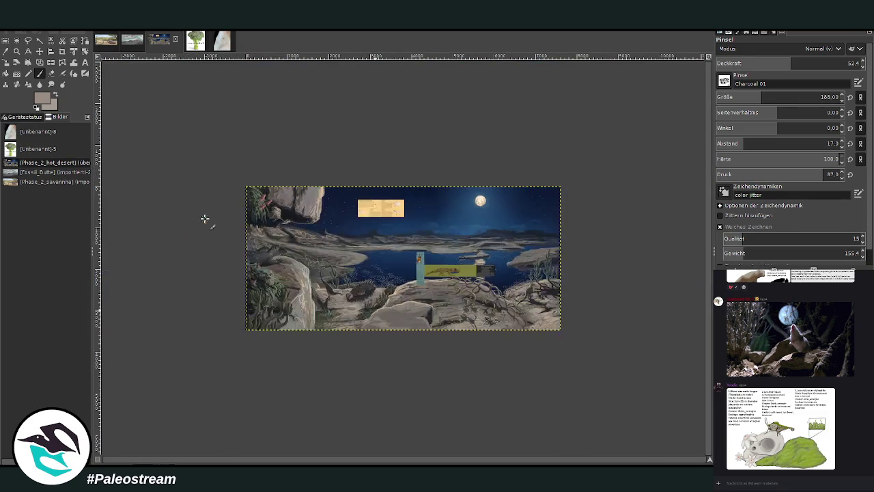
Zoom into the rock, sample a beige, and paint a highlight along its edge at size 27, opacity 73.2.
{"action": "key", "text": "z"}
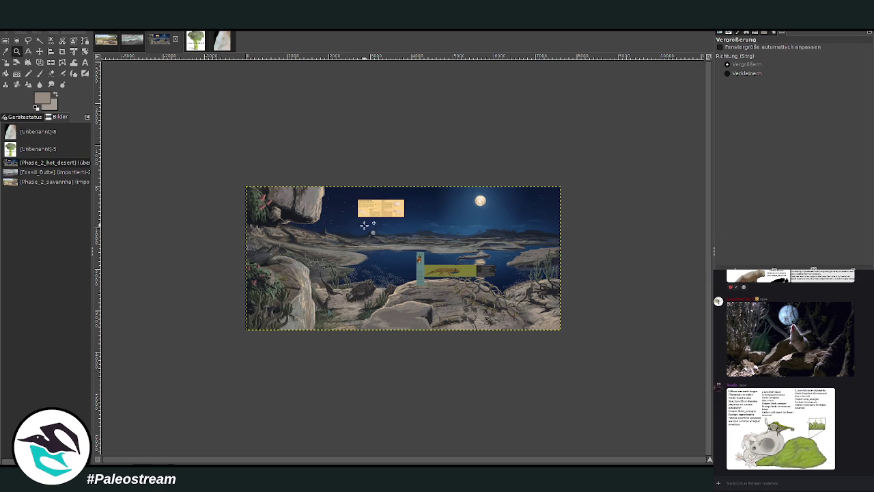
{"action": "left_click_drag", "start_coordinate": [363, 225], "coordinate": [458, 360]}
{"action": "left_click_drag", "start_coordinate": [252, 142], "coordinate": [433, 390]}
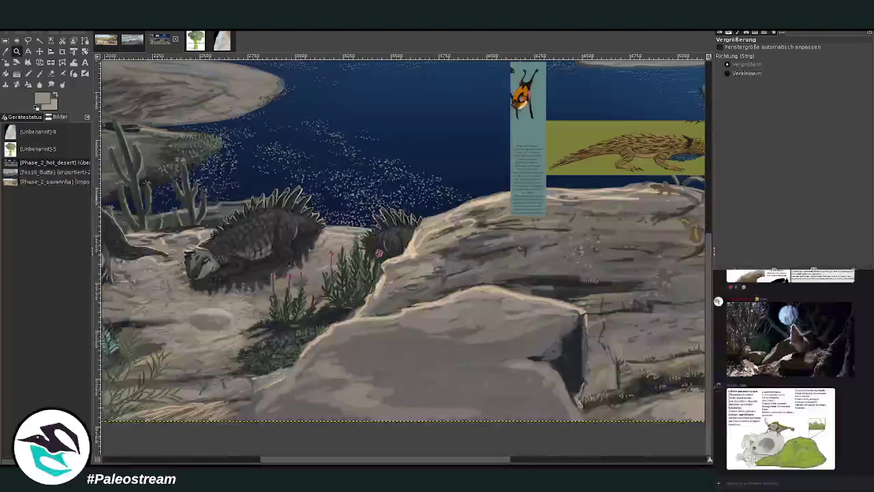
{"action": "left_click", "coordinate": [6, 51]}
{"action": "left_click", "coordinate": [409, 254]}
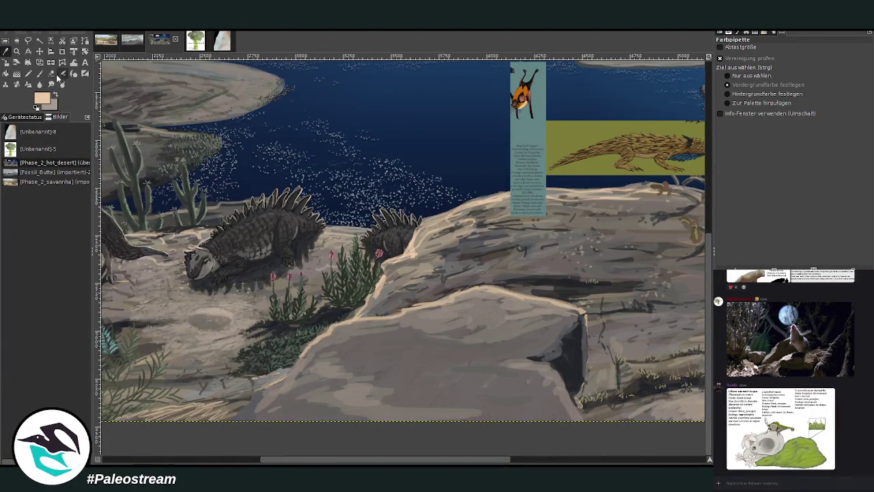
{"action": "left_click", "coordinate": [39, 73]}
{"action": "left_click", "coordinate": [729, 97]}
{"action": "left_click", "coordinate": [809, 62]}
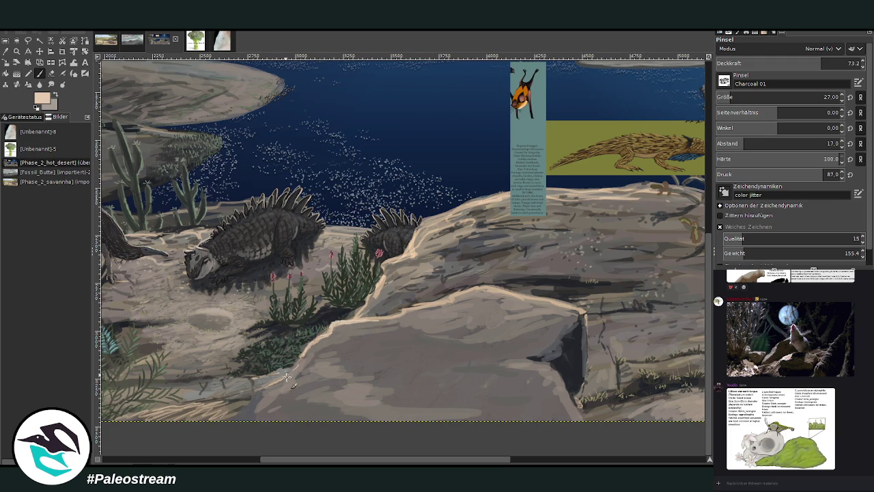
{"action": "left_click_drag", "start_coordinate": [266, 386], "coordinate": [224, 425]}
Sample grey and darker rock colours and set the brush to size 101 at 43.8 opacity.
{"action": "key", "text": "o"}
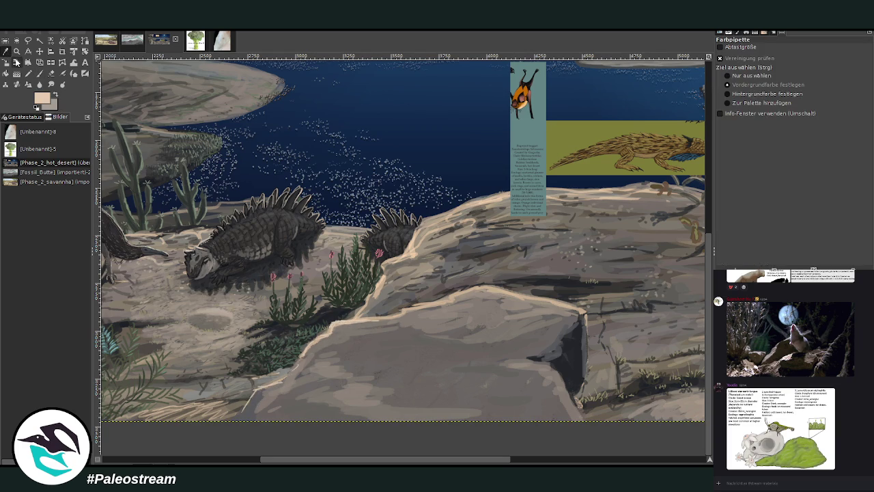
{"action": "left_click", "coordinate": [377, 309]}
{"action": "left_click", "coordinate": [39, 75]}
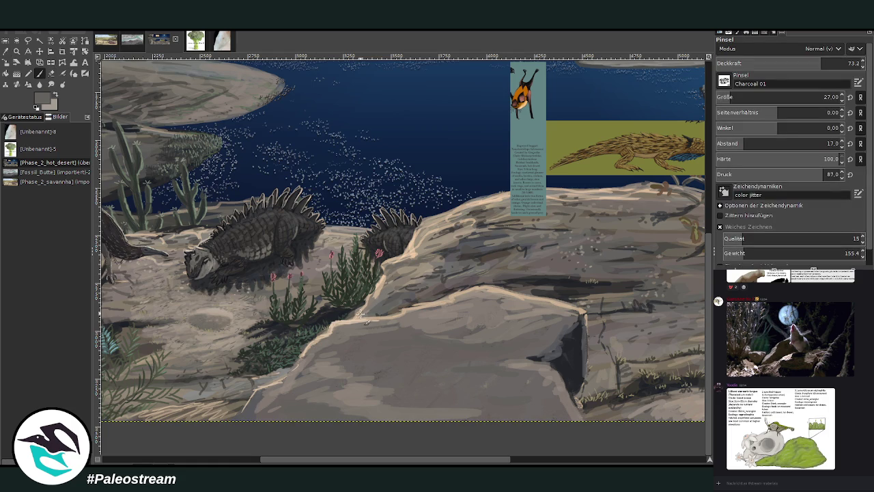
{"action": "left_click", "coordinate": [751, 97]}
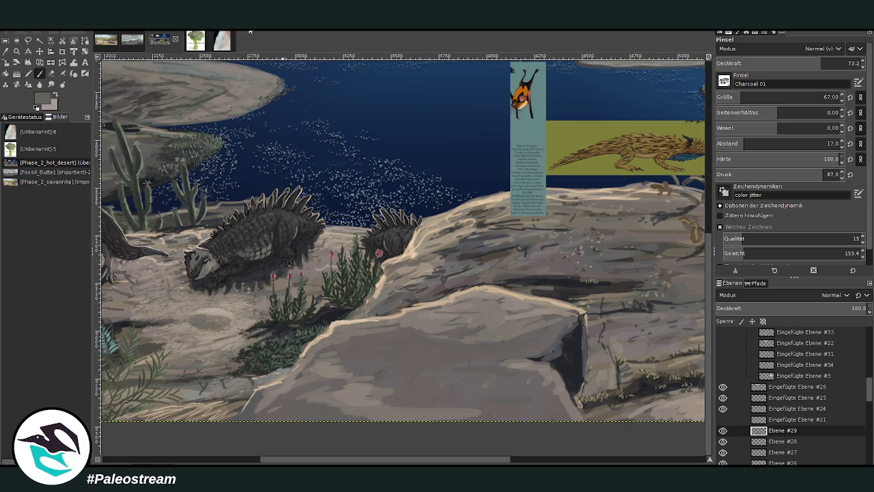
{"action": "key", "text": "o"}
{"action": "left_click", "coordinate": [581, 335]}
{"action": "key", "text": "p"}
{"action": "left_click", "coordinate": [747, 97]}
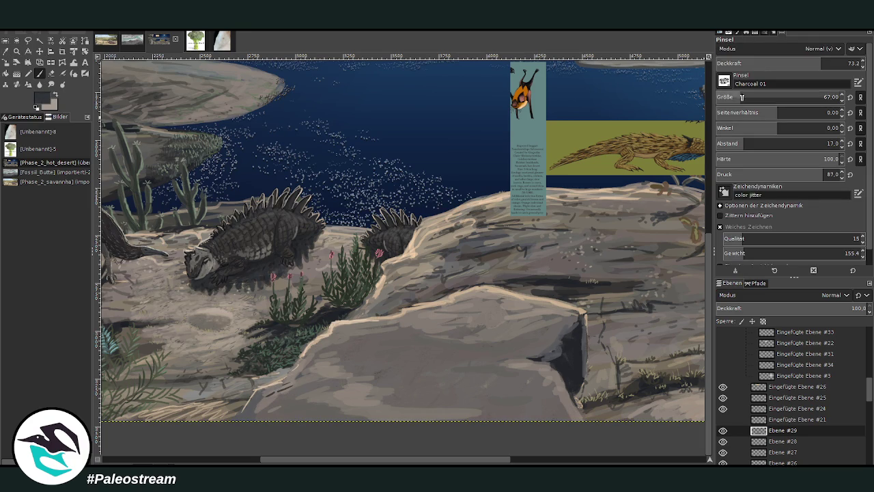
{"action": "left_click", "coordinate": [779, 63]}
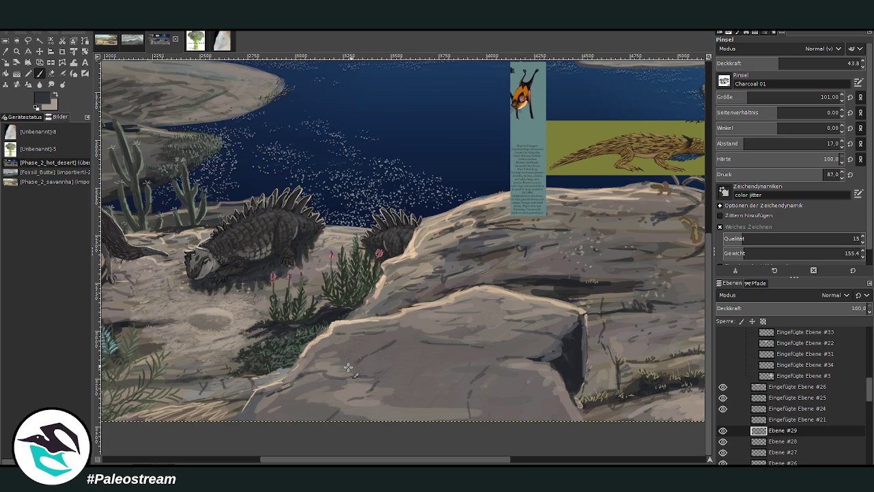
Refit the view, zoom into the rock and dinosaur area, and sample a light grey.
{"action": "key", "text": "shift+ctrl+j"}
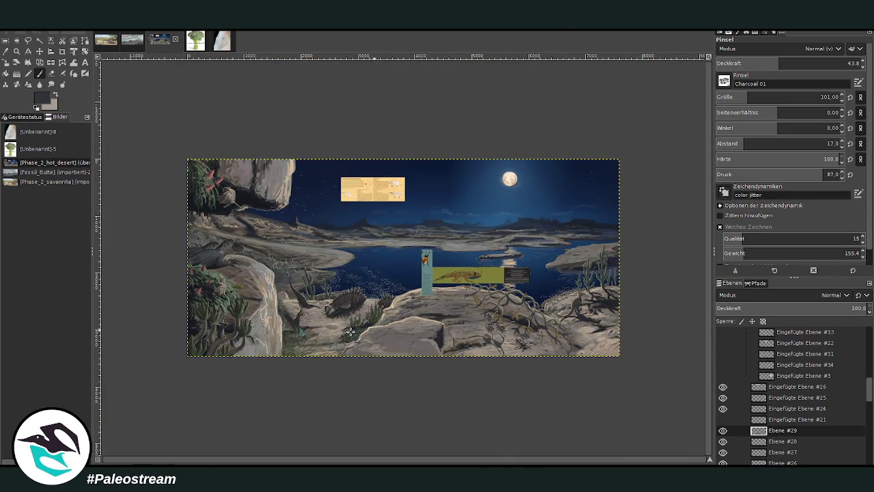
{"action": "key", "text": "z"}
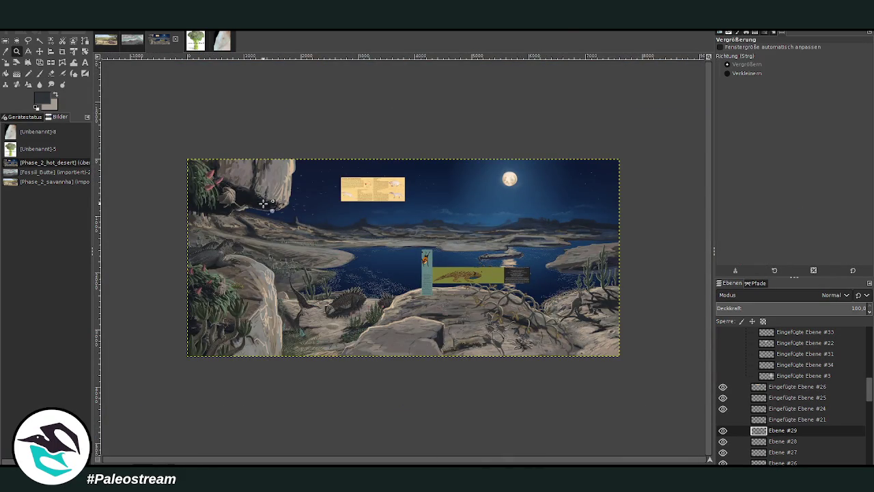
{"action": "left_click_drag", "start_coordinate": [253, 189], "coordinate": [482, 382]}
{"action": "key", "text": "o"}
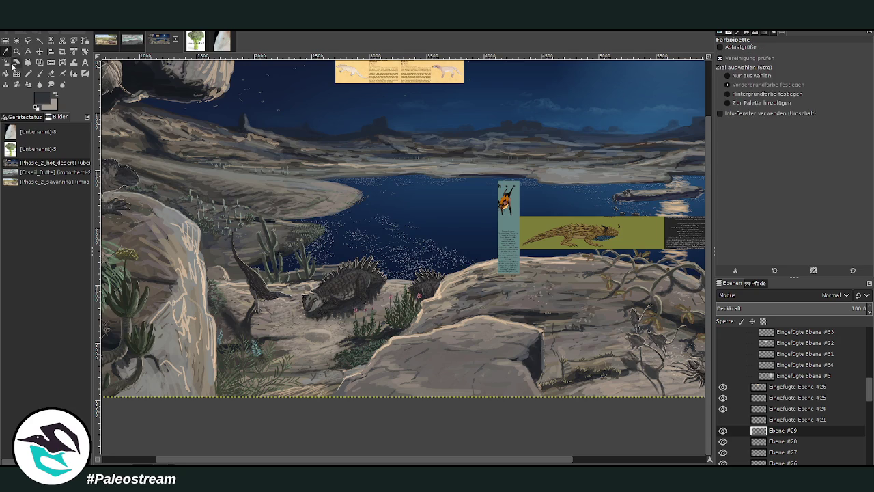
{"action": "left_click", "coordinate": [176, 327]}
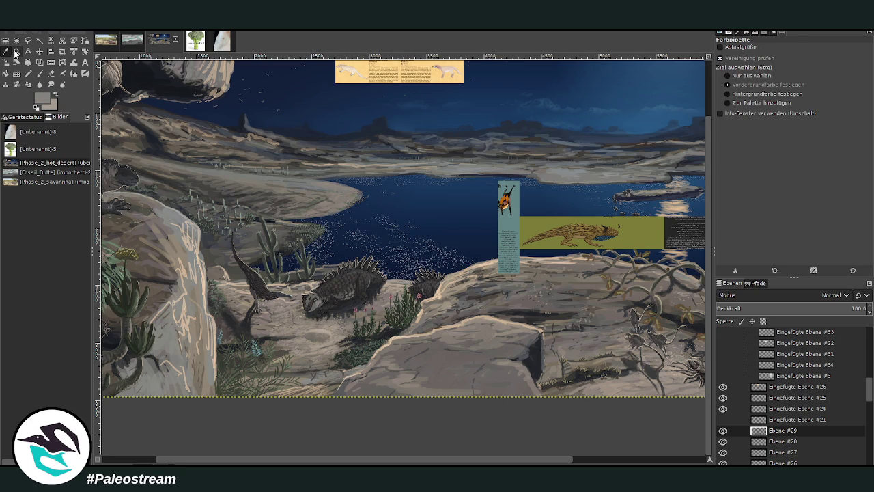
{"action": "left_click", "coordinate": [16, 52]}
{"action": "left_click_drag", "start_coordinate": [308, 219], "coordinate": [568, 408]}
{"action": "key", "text": "p"}
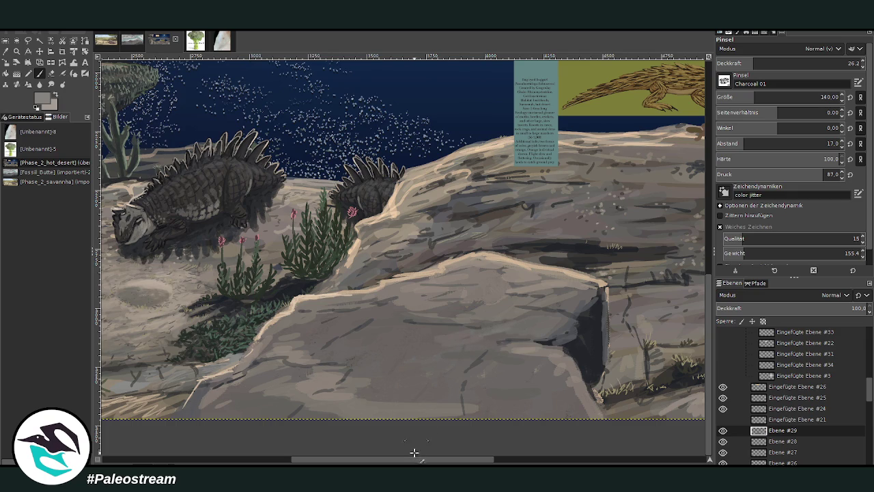
Paint lighter grey strokes on the lower-left rock at about 58 opacity, then lower opacity to 33.8.
{"action": "left_click_drag", "start_coordinate": [415, 458], "coordinate": [225, 458]}
{"action": "left_click", "coordinate": [6, 51]}
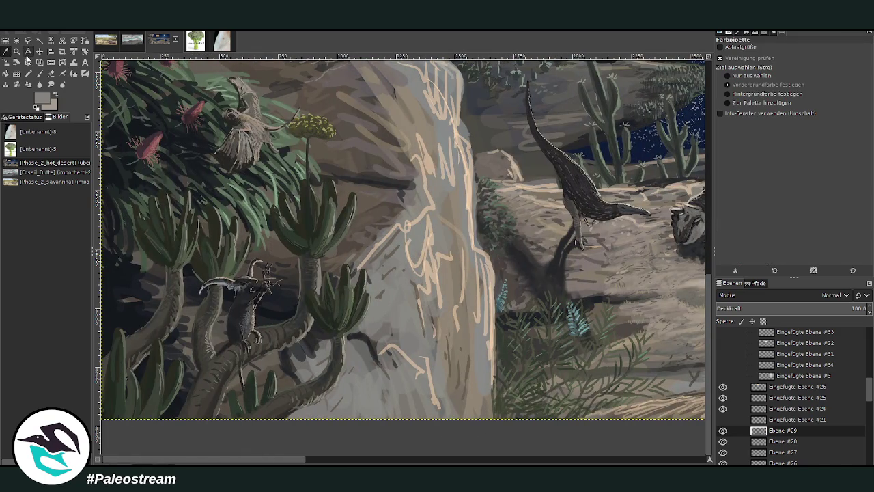
{"action": "left_click", "coordinate": [39, 73]}
{"action": "left_click_drag", "start_coordinate": [225, 458], "coordinate": [410, 459]}
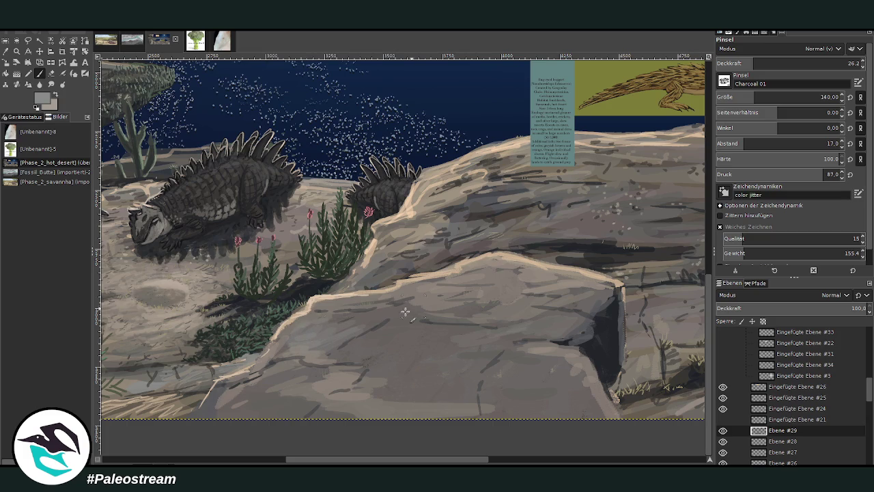
{"action": "left_click", "coordinate": [791, 62]}
{"action": "left_click_drag", "start_coordinate": [790, 62], "coordinate": [799, 62]}
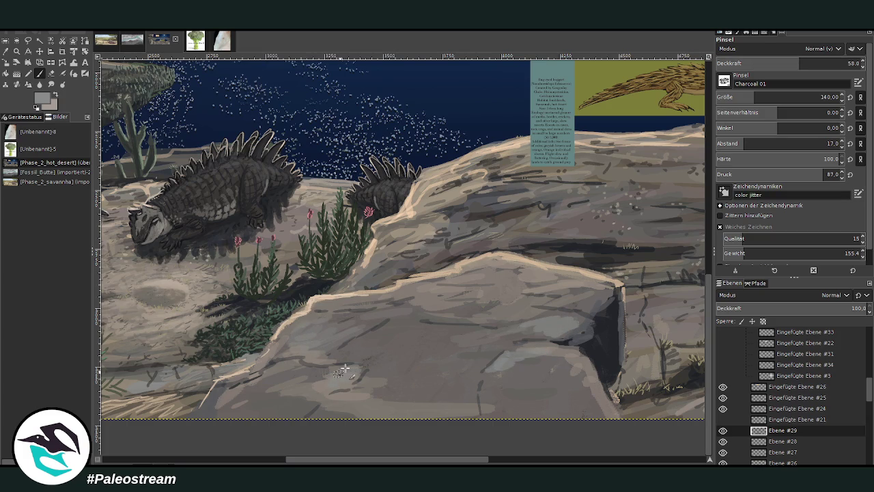
{"action": "mouse_move", "coordinate": [265, 398]}
{"action": "left_mouse_down"}
{"action": "mouse_move", "coordinate": [225, 390]}
{"action": "mouse_move", "coordinate": [205, 406]}
{"action": "mouse_move", "coordinate": [268, 413]}
{"action": "left_mouse_up"}
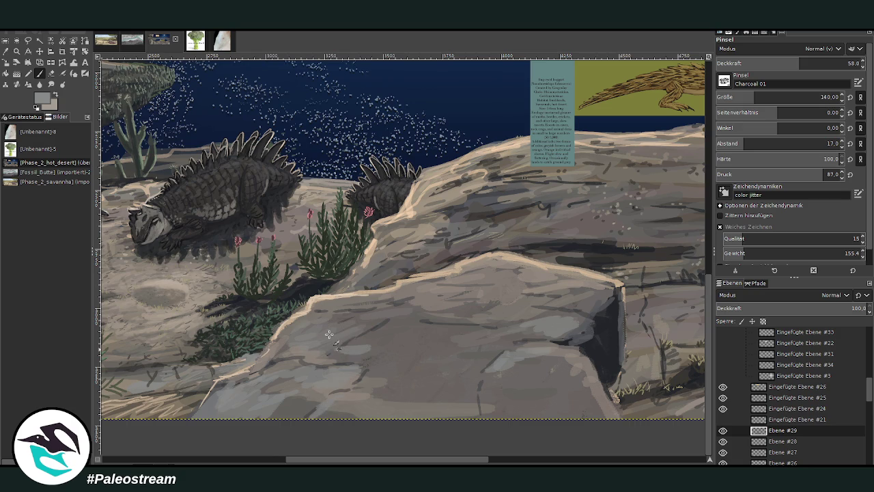
{"action": "left_click", "coordinate": [765, 63]}
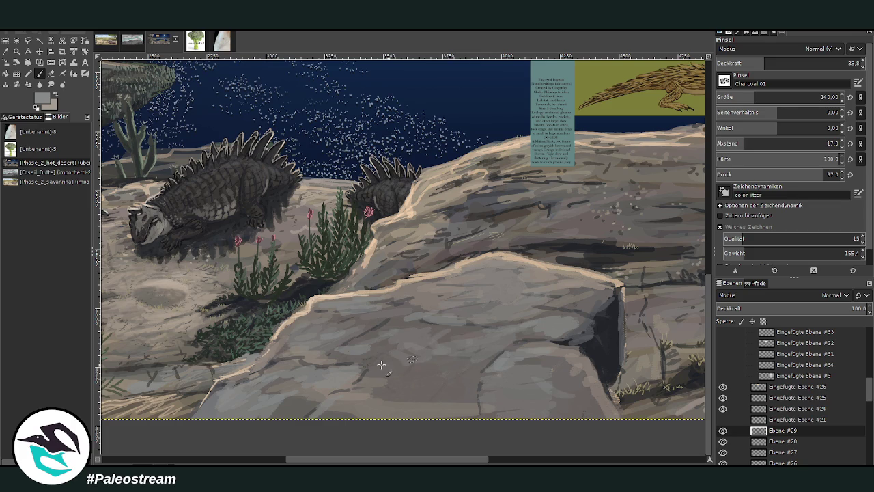
{"action": "scroll", "coordinate": [287, 324], "scroll_direction": "down", "scroll_amount": 4}
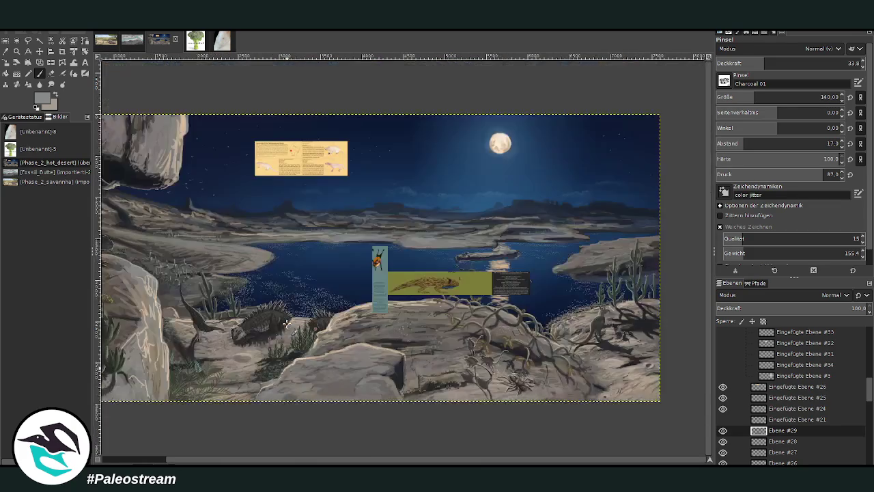
Move the yellow info label, green salamander label and blue figure strip up into the night sky.
{"action": "scroll", "coordinate": [287, 324], "scroll_direction": "down", "scroll_amount": 1}
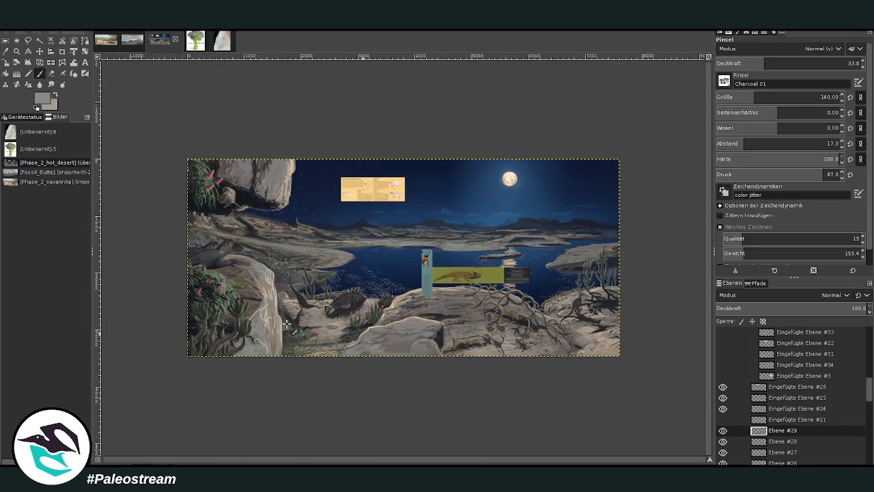
{"action": "left_click", "coordinate": [39, 51]}
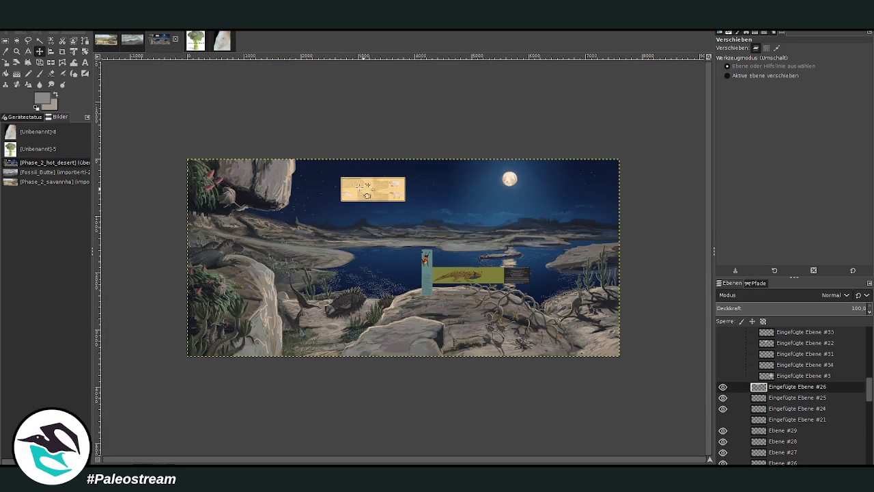
{"action": "left_click_drag", "start_coordinate": [374, 198], "coordinate": [360, 189]}
{"action": "left_click_drag", "start_coordinate": [465, 273], "coordinate": [469, 183]}
{"action": "left_click_drag", "start_coordinate": [426, 273], "coordinate": [412, 188]}
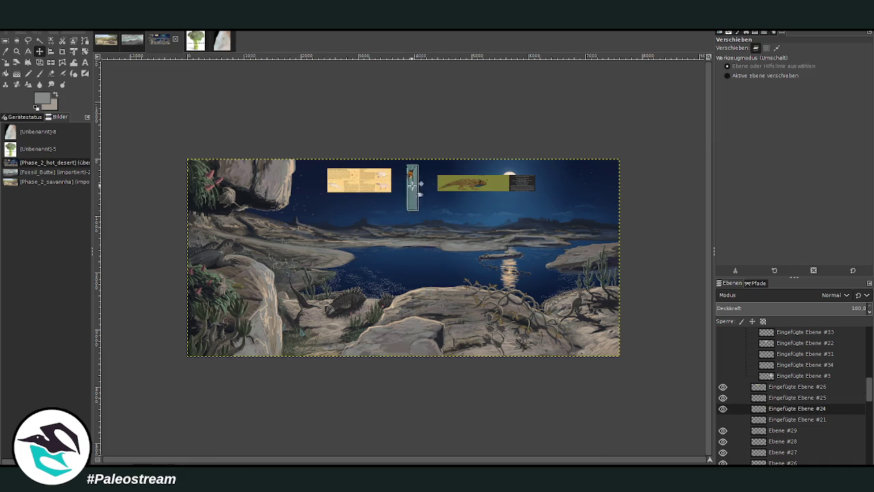
Zoom in on the lake and rocks below the sky.
{"action": "left_click", "coordinate": [16, 51]}
{"action": "left_click_drag", "start_coordinate": [374, 227], "coordinate": [544, 390]}
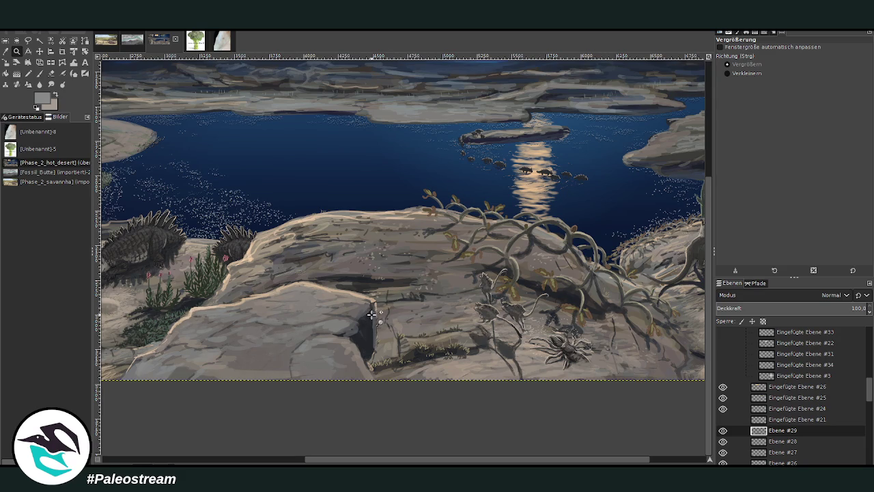
{"action": "left_click_drag", "start_coordinate": [355, 458], "coordinate": [323, 457]}
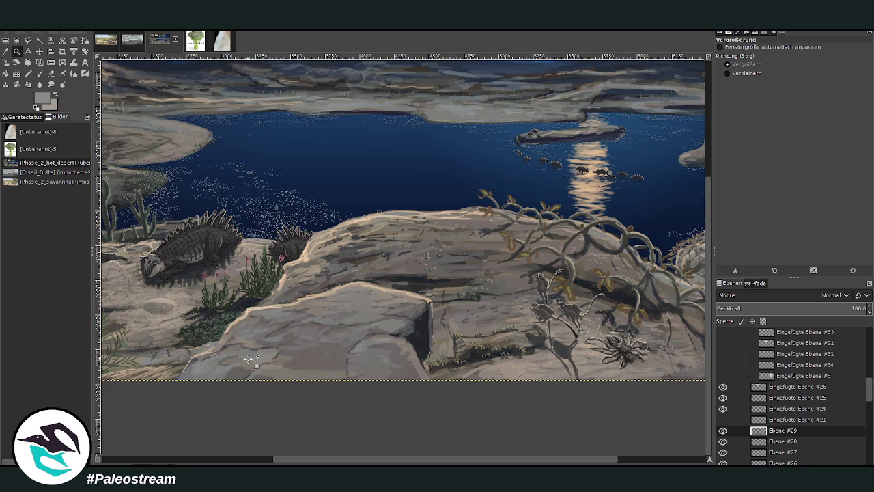
{"action": "scroll", "coordinate": [352, 331], "scroll_direction": "right", "scroll_amount": 5}
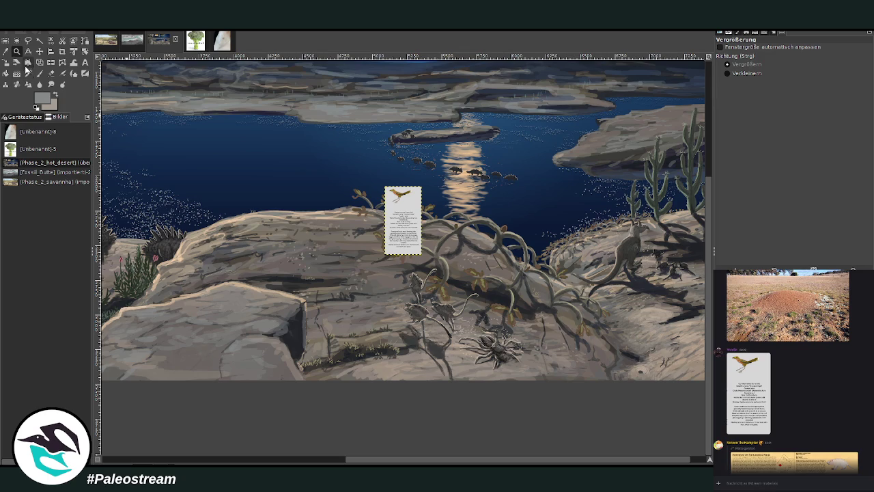
Move the Bunny bird card right and down over the vines.
{"action": "left_click_drag", "start_coordinate": [366, 178], "coordinate": [489, 264]}
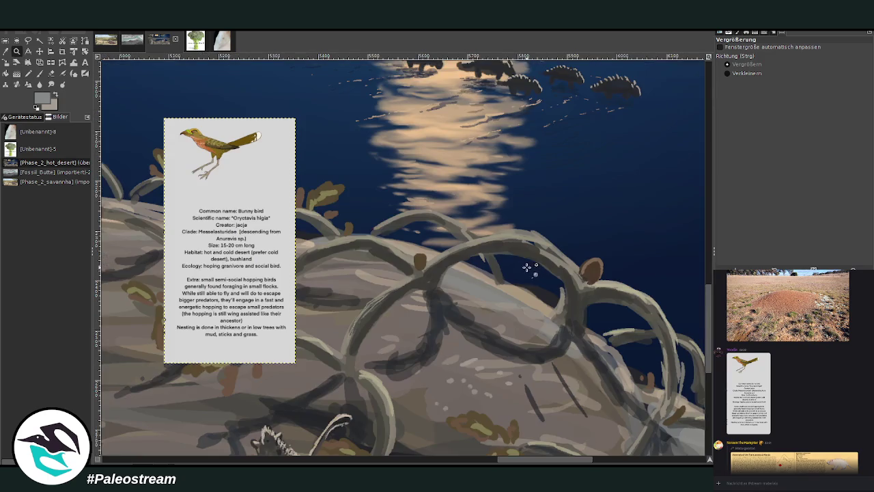
{"action": "mouse_move", "coordinate": [147, 105]}
{"action": "left_mouse_down"}
{"action": "mouse_move", "coordinate": [531, 390]}
{"action": "mouse_move", "coordinate": [529, 376]}
{"action": "left_mouse_up"}
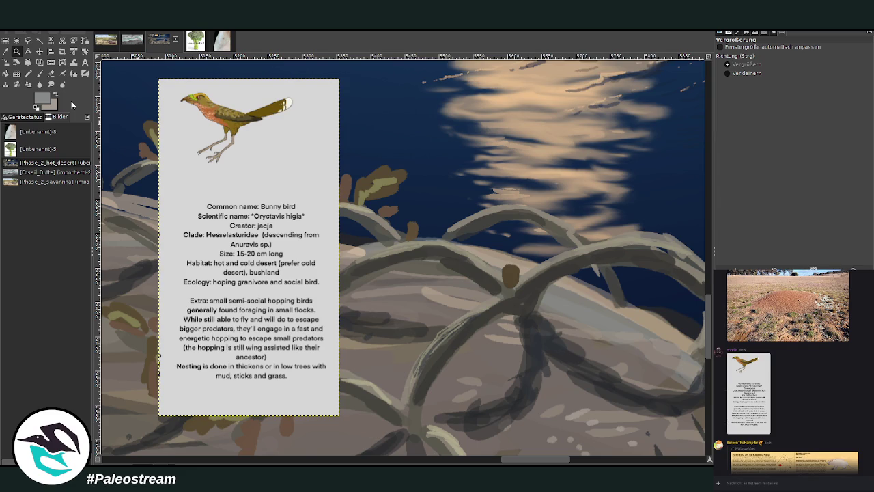
{"action": "key", "text": "minus"}
{"action": "key", "text": "minus"}
{"action": "key", "text": "minus"}
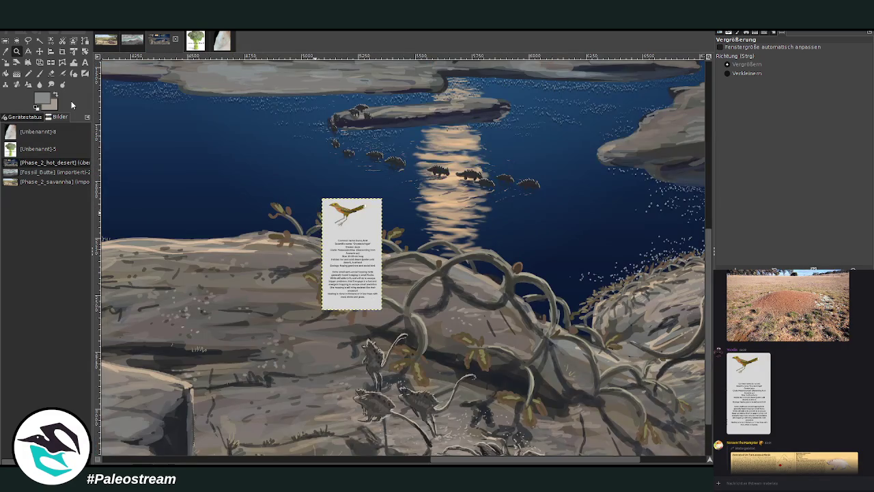
{"action": "left_click_drag", "start_coordinate": [443, 462], "coordinate": [498, 463]}
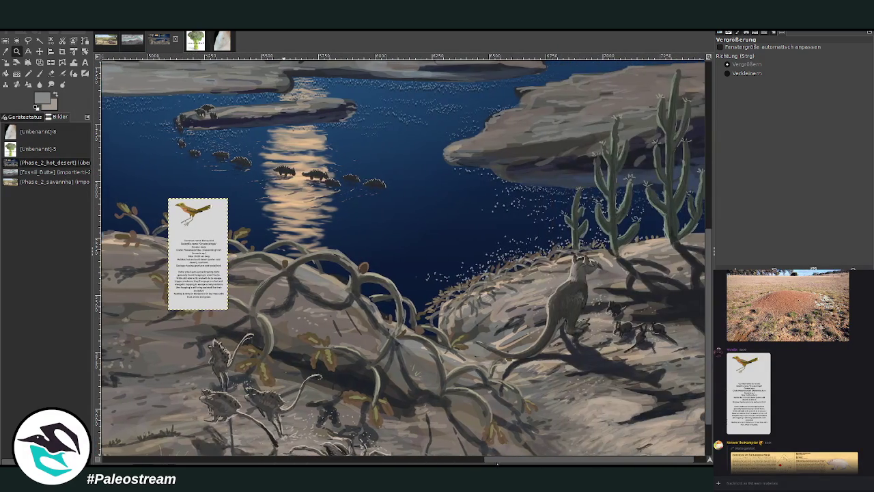
{"action": "left_click", "coordinate": [39, 51]}
{"action": "left_click_drag", "start_coordinate": [206, 232], "coordinate": [375, 265]}
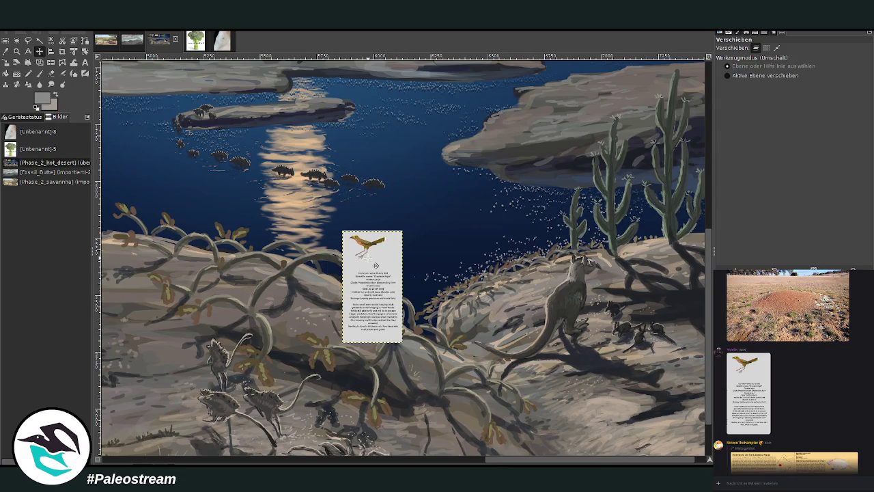
Nudge the bird card further right and slightly up beside the vines.
{"action": "left_click", "coordinate": [17, 51]}
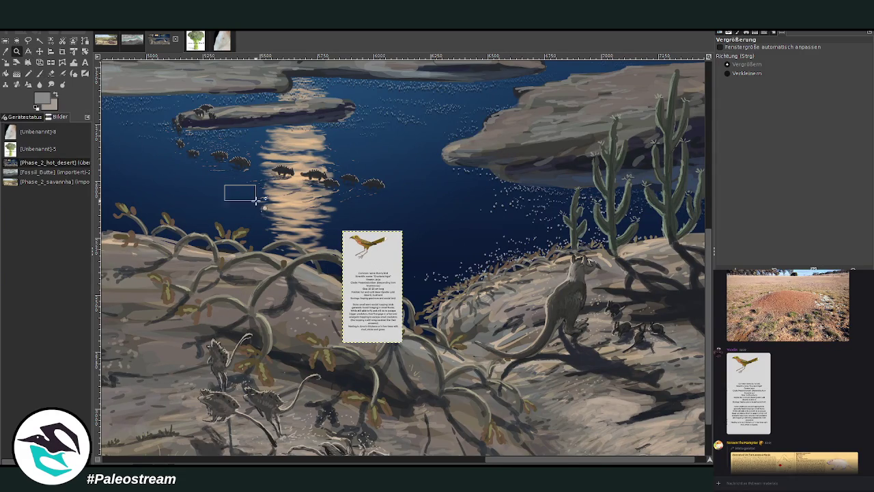
{"action": "left_click", "coordinate": [241, 180]}
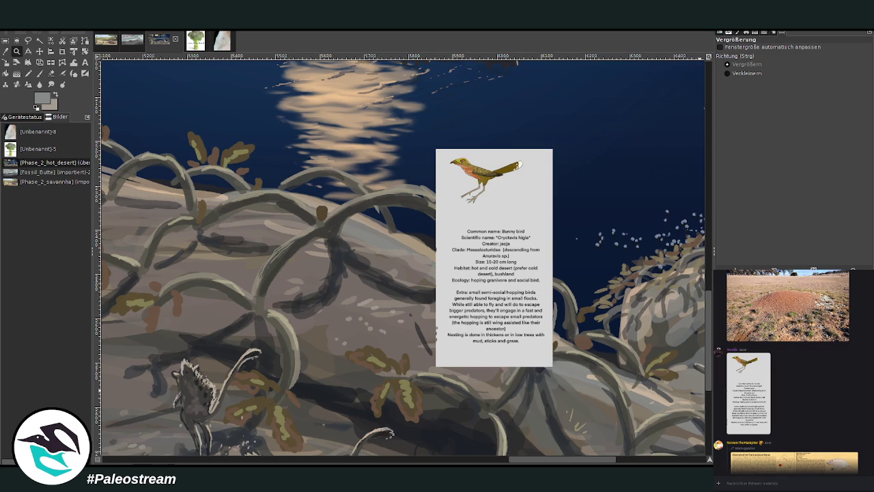
{"action": "left_click", "coordinate": [39, 51]}
{"action": "left_click_drag", "start_coordinate": [474, 233], "coordinate": [528, 209]}
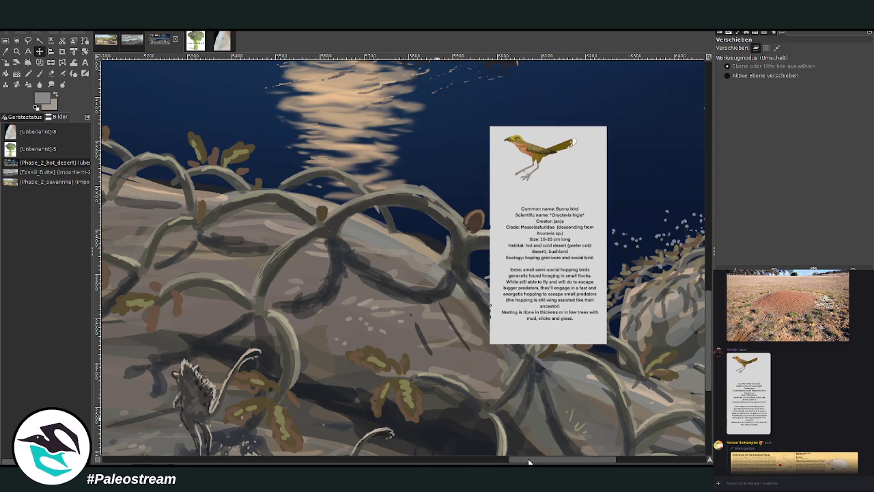
{"action": "left_click_drag", "start_coordinate": [528, 462], "coordinate": [544, 461]}
{"action": "left_click_drag", "start_coordinate": [478, 302], "coordinate": [518, 294]}
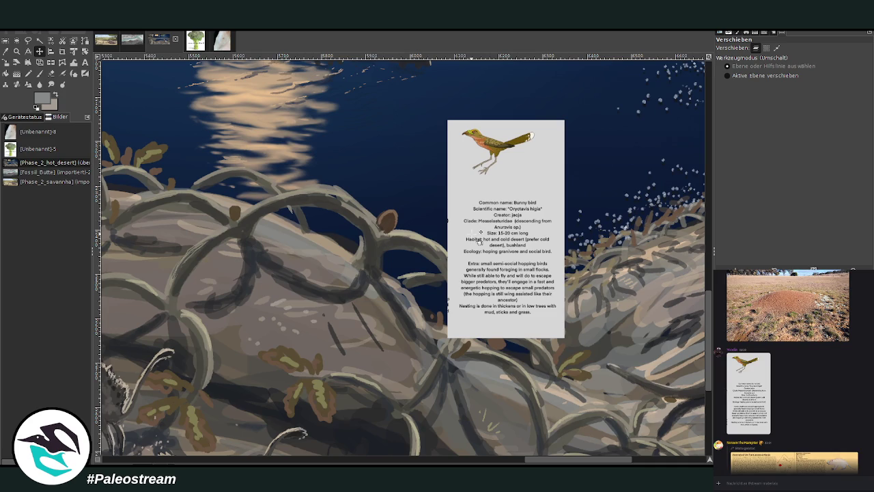
Sample a dark grey from the painting and return to the Paintbrush.
{"action": "left_click", "coordinate": [6, 52]}
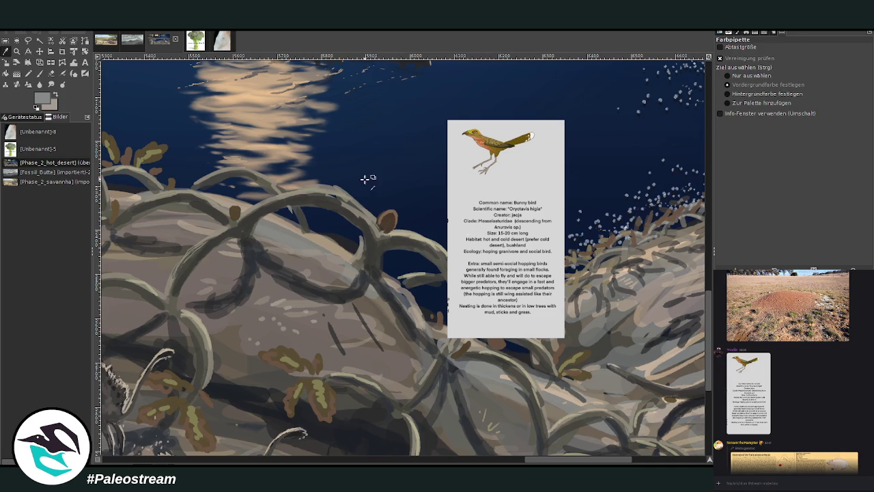
{"action": "left_click", "coordinate": [369, 231]}
{"action": "key", "text": "p"}
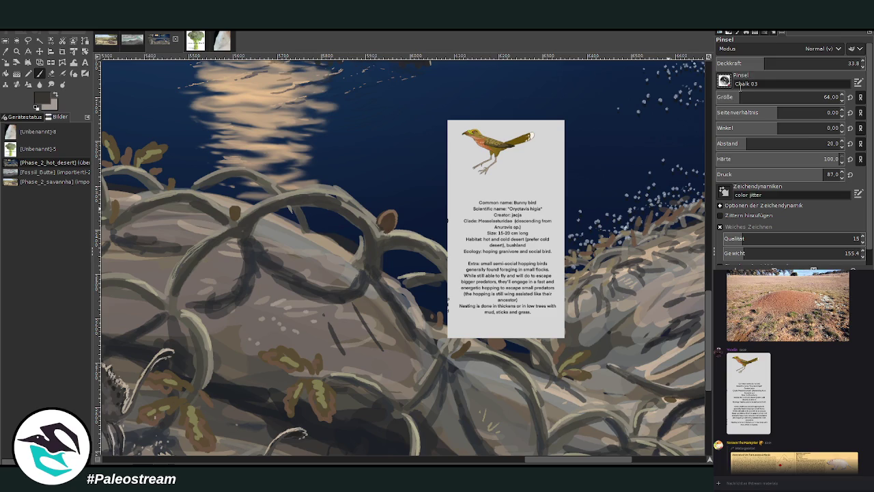
Sketch a dark small bird on the vines, moving the bird card further right.
{"action": "scroll", "coordinate": [769, 66], "scroll_direction": "up", "scroll_amount": 3}
{"action": "type", "text": "76.3"}
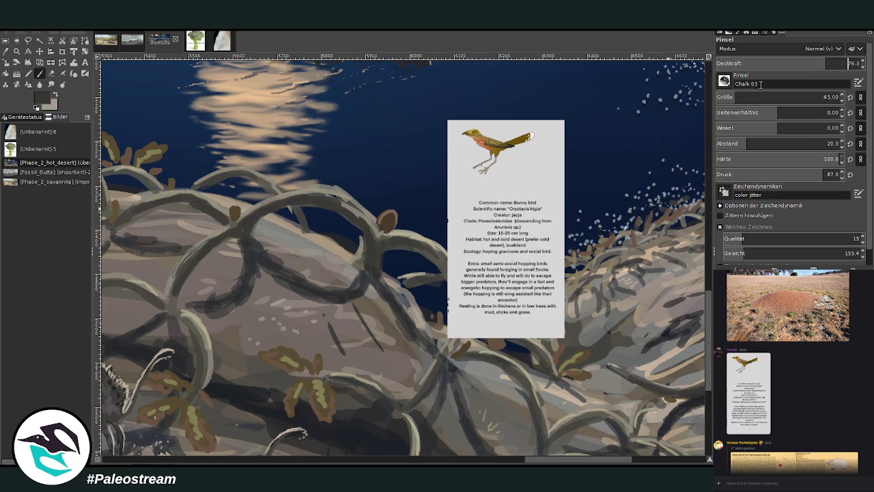
{"action": "type", "text": "45"}
{"action": "mouse_move", "coordinate": [321, 167]}
{"action": "left_mouse_down"}
{"action": "mouse_move", "coordinate": [335, 183]}
{"action": "mouse_move", "coordinate": [320, 170]}
{"action": "left_mouse_up"}
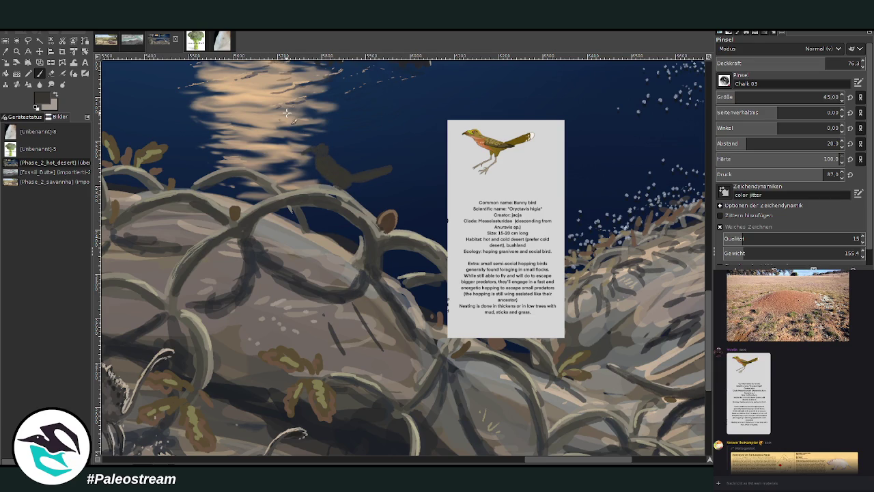
{"action": "left_click", "coordinate": [39, 51]}
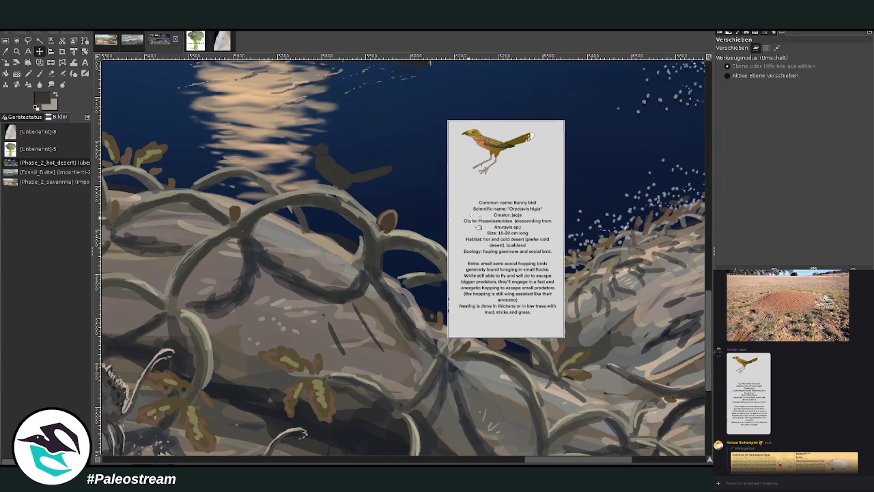
{"action": "left_click_drag", "start_coordinate": [442, 205], "coordinate": [517, 203]}
{"action": "key", "text": "p"}
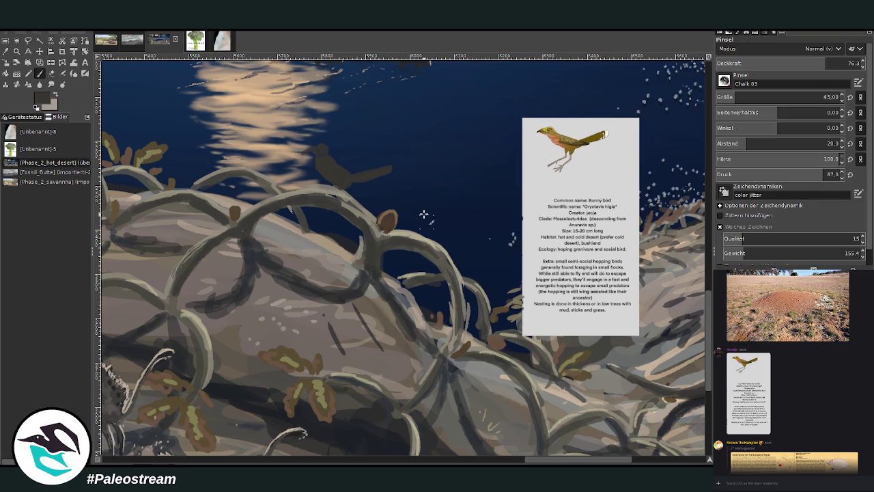
{"action": "mouse_move", "coordinate": [424, 214]}
{"action": "left_mouse_down"}
{"action": "mouse_move", "coordinate": [419, 206]}
{"action": "mouse_move", "coordinate": [423, 236]}
{"action": "left_mouse_up"}
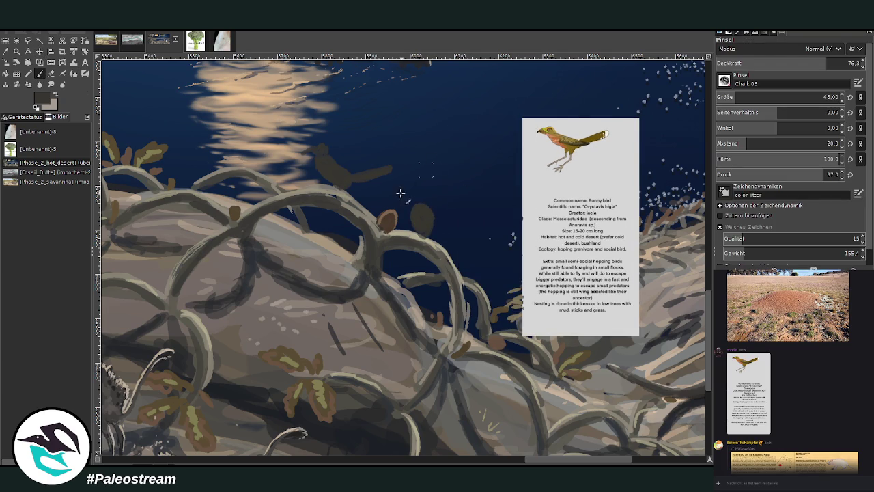
Highlight the bird's body and round its head with a size 20, 85.8-opacity brush.
{"action": "left_click", "coordinate": [691, 231], "text": "ctrl"}
{"action": "left_click_drag", "start_coordinate": [360, 175], "coordinate": [388, 167]}
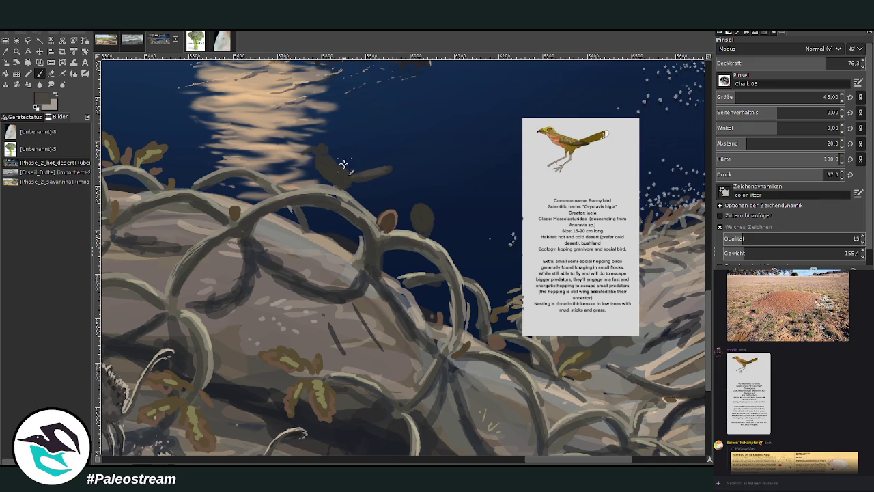
{"action": "left_click_drag", "start_coordinate": [325, 151], "coordinate": [332, 163]}
{"action": "left_click", "coordinate": [827, 60]}
{"action": "left_click", "coordinate": [729, 95]}
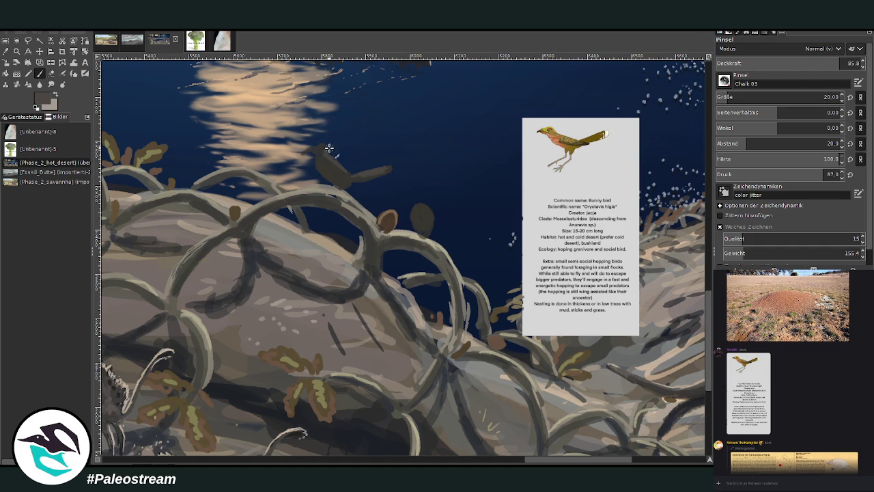
{"action": "left_click_drag", "start_coordinate": [313, 146], "coordinate": [320, 147]}
Paint a pointed beak and pale head highlight, plus faint light specks on the water.
{"action": "left_click", "coordinate": [686, 224], "text": "ctrl"}
{"action": "left_click", "coordinate": [383, 106]}
{"action": "left_click_drag", "start_coordinate": [307, 148], "coordinate": [300, 151]}
{"action": "left_click", "coordinate": [686, 218], "text": "ctrl"}
{"action": "left_click_drag", "start_coordinate": [321, 155], "coordinate": [315, 149]}
{"action": "left_click", "coordinate": [679, 213], "text": "ctrl"}
{"action": "left_click", "coordinate": [6, 51]}
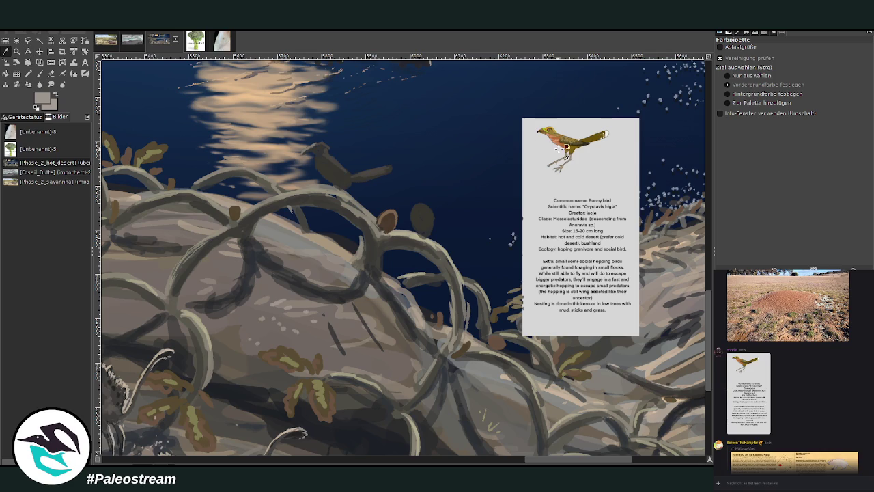
Darken the first bird's body and crested head, and block in a second bird's body and legs.
{"action": "left_click", "coordinate": [593, 139]}
{"action": "key", "text": "p"}
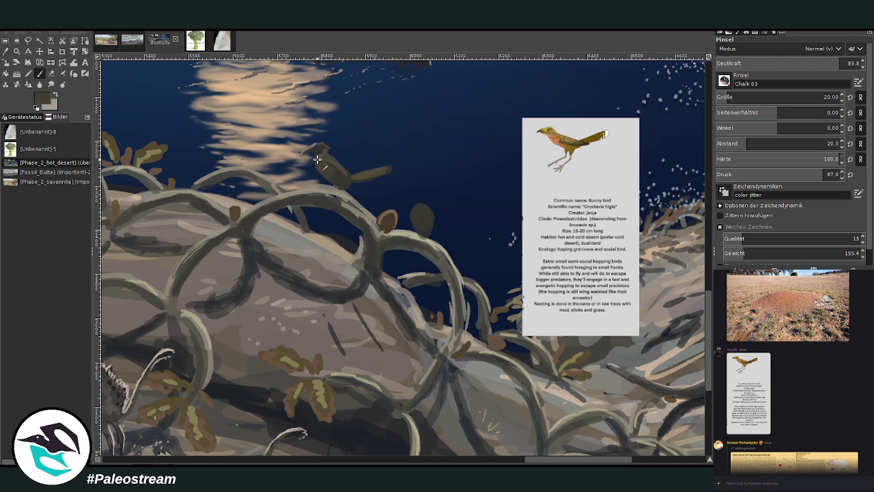
{"action": "left_click", "coordinate": [689, 236], "text": "ctrl"}
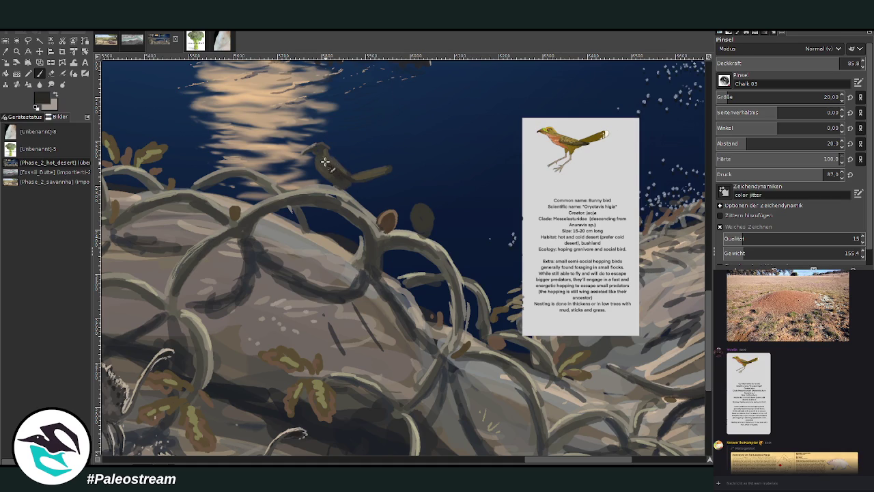
{"action": "left_click_drag", "start_coordinate": [343, 184], "coordinate": [335, 193]}
{"action": "left_click_drag", "start_coordinate": [313, 148], "coordinate": [316, 165]}
{"action": "left_click_drag", "start_coordinate": [414, 197], "coordinate": [426, 197]}
{"action": "mouse_move", "coordinate": [420, 238]}
{"action": "left_mouse_down"}
{"action": "mouse_move", "coordinate": [424, 273]}
{"action": "mouse_move", "coordinate": [423, 228]}
{"action": "mouse_move", "coordinate": [427, 263]}
{"action": "left_mouse_up"}
Brighten the first bird's tail with light grey-beige at 40.1 opacity.
{"action": "key", "text": "o"}
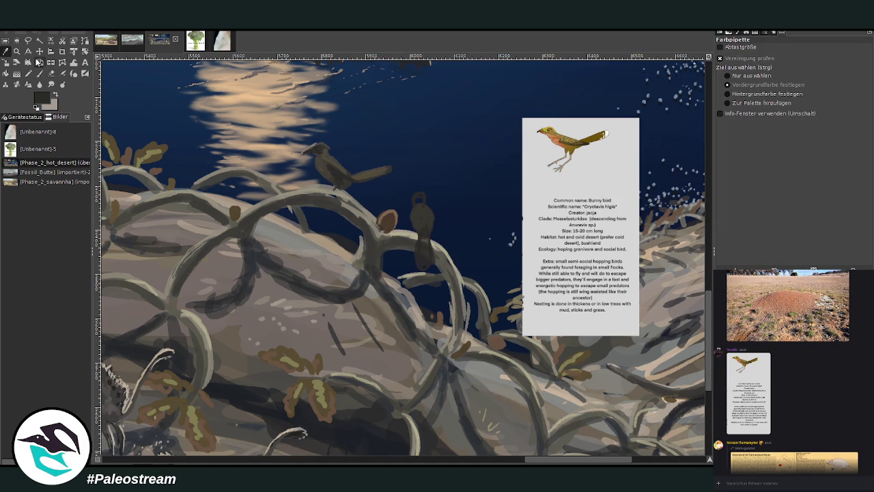
{"action": "left_click", "coordinate": [312, 180]}
{"action": "key", "text": "p"}
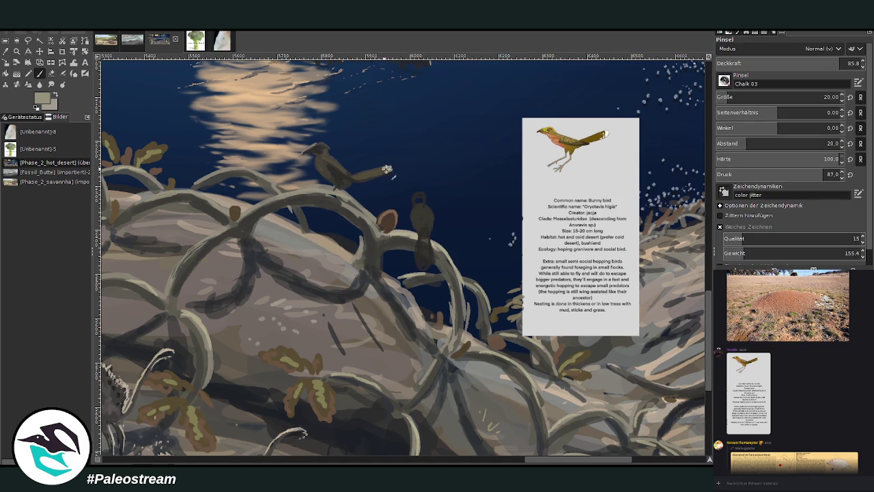
{"action": "left_click", "coordinate": [662, 176], "text": "ctrl"}
{"action": "left_click", "coordinate": [773, 63]}
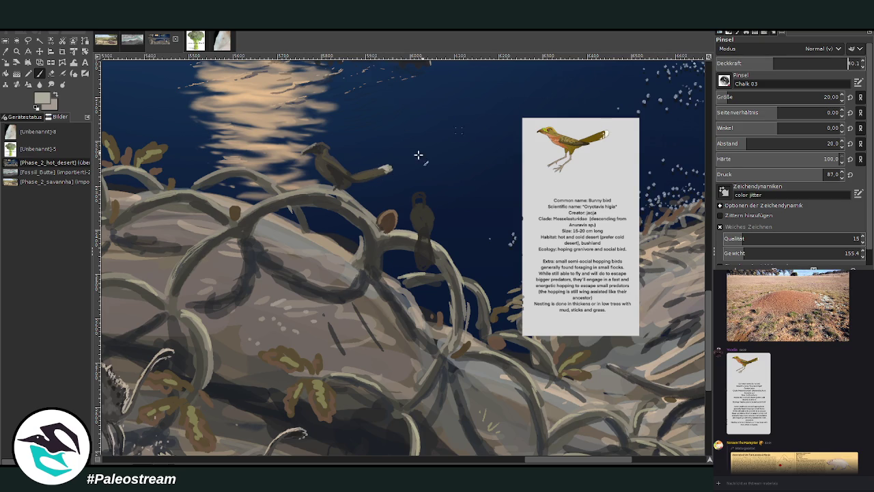
{"action": "left_click_drag", "start_coordinate": [383, 167], "coordinate": [368, 168]}
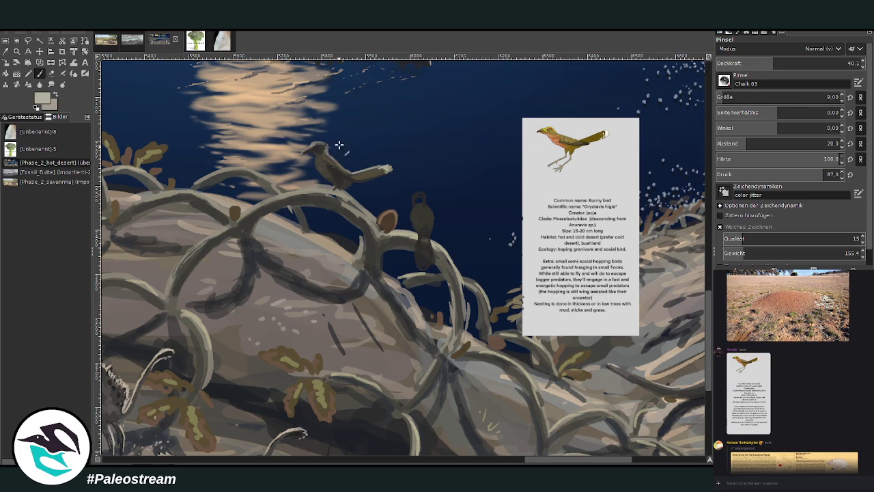
Try a dark head fill and a light lower stroke on the second bird, undoing both.
{"action": "left_click_drag", "start_coordinate": [420, 201], "coordinate": [413, 197]}
{"action": "key", "text": "ctrl+z"}
{"action": "scroll", "coordinate": [785, 97], "scroll_direction": "up", "scroll_amount": 8}
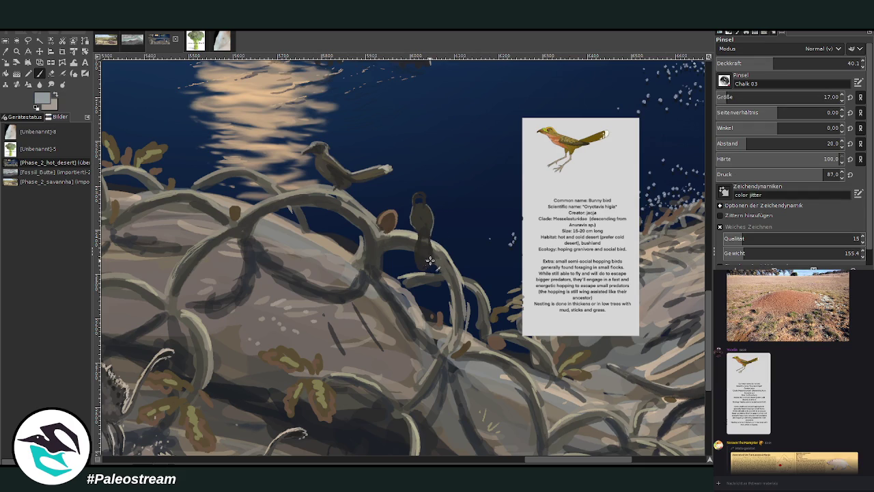
{"action": "left_click_drag", "start_coordinate": [421, 263], "coordinate": [420, 251]}
{"action": "key", "text": "ctrl+z"}
Erase the white patch beside the first bird's head and repaint its head and beak.
{"action": "left_click", "coordinate": [645, 143], "text": "ctrl"}
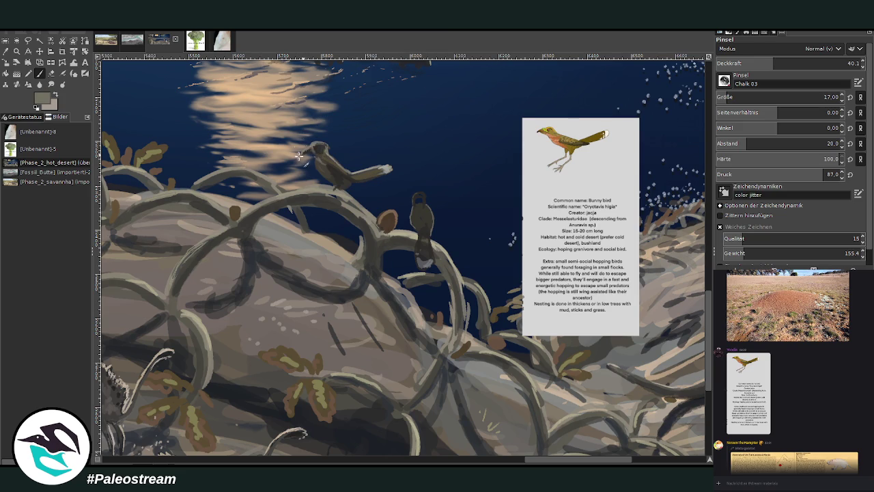
{"action": "left_click", "coordinate": [51, 72]}
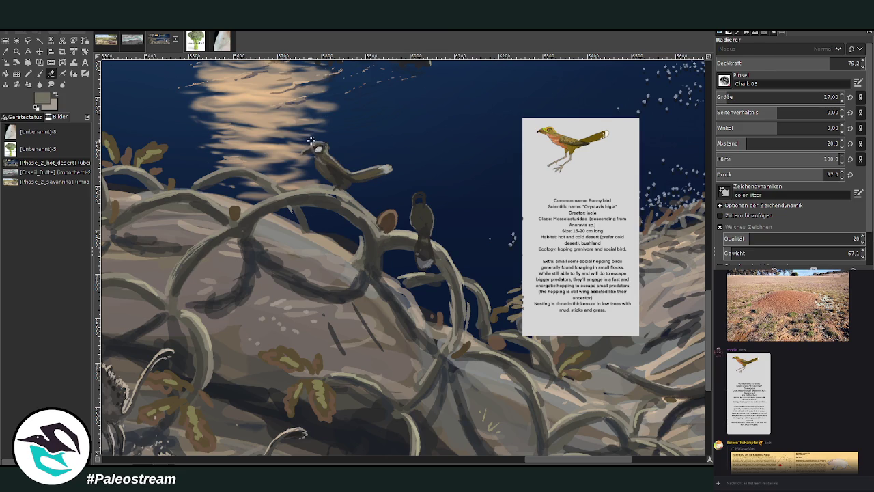
{"action": "left_click_drag", "start_coordinate": [320, 139], "coordinate": [326, 146]}
{"action": "key", "text": "o"}
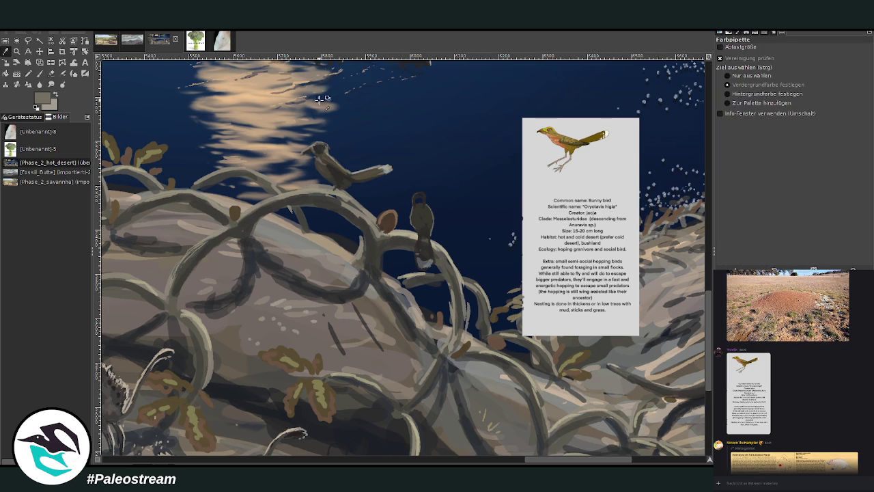
{"action": "key", "text": "p"}
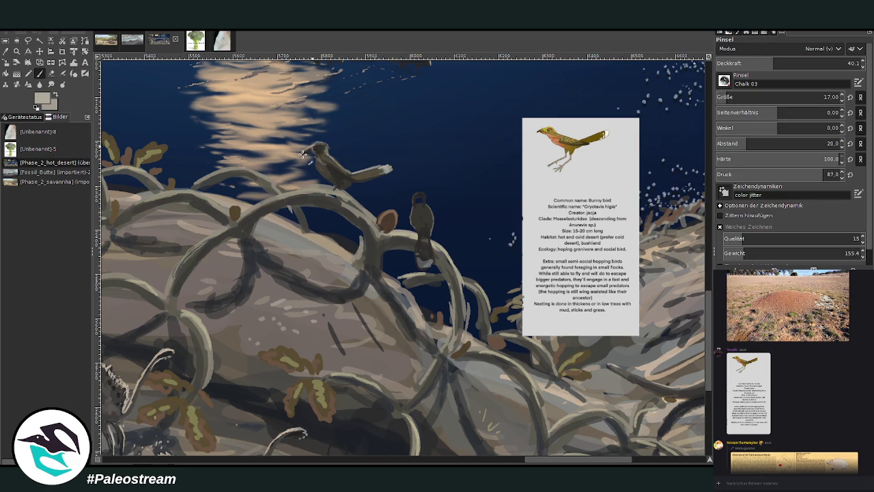
{"action": "left_click_drag", "start_coordinate": [310, 145], "coordinate": [304, 150]}
Reshape the second bird's dark head and set the brush to size 33, opacity 55.8.
{"action": "left_click_drag", "start_coordinate": [415, 205], "coordinate": [418, 200]}
{"action": "key", "text": "o"}
{"action": "left_click", "coordinate": [337, 173]}
{"action": "key", "text": "p"}
{"action": "left_click_drag", "start_coordinate": [722, 98], "coordinate": [737, 98]}
{"action": "left_click_drag", "start_coordinate": [773, 63], "coordinate": [796, 63]}
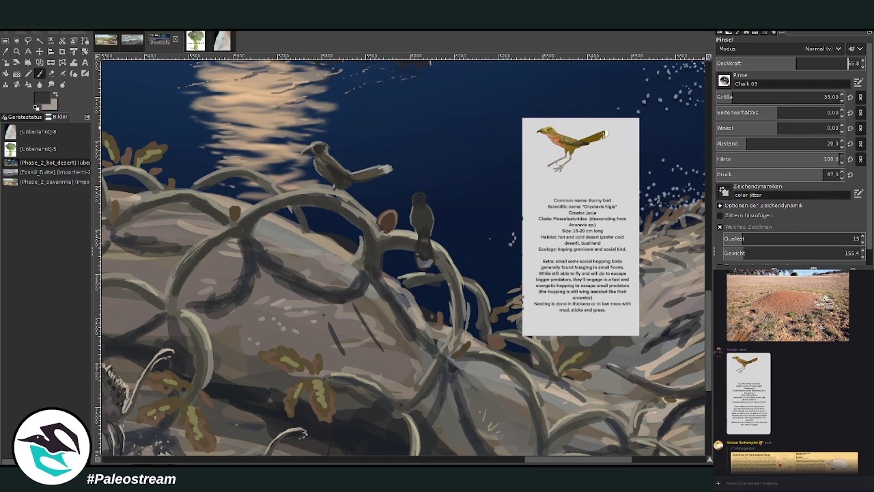
Shade the second bird's body with grey, darker lower strokes and light brown.
{"action": "left_click_drag", "start_coordinate": [413, 211], "coordinate": [424, 205]}
{"action": "left_click", "coordinate": [685, 244], "text": "ctrl"}
{"action": "left_click_drag", "start_coordinate": [415, 221], "coordinate": [428, 228]}
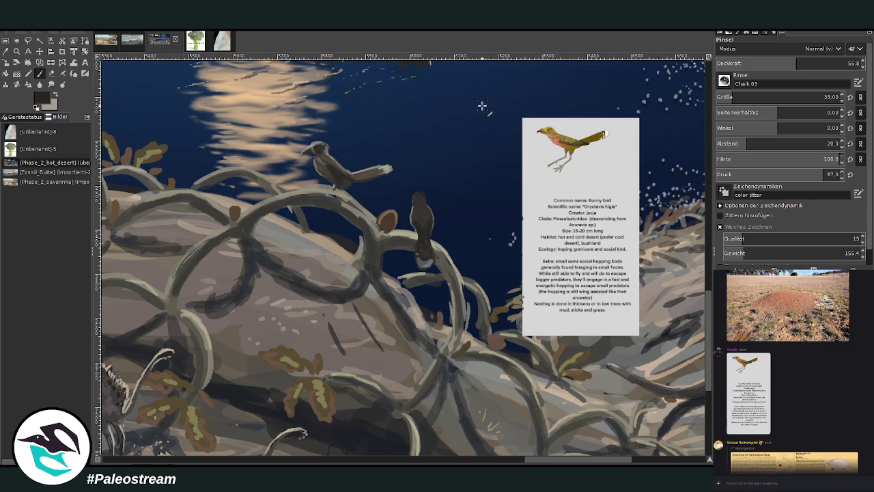
{"action": "left_click", "coordinate": [686, 242], "text": "ctrl"}
{"action": "left_click_drag", "start_coordinate": [415, 216], "coordinate": [422, 187]}
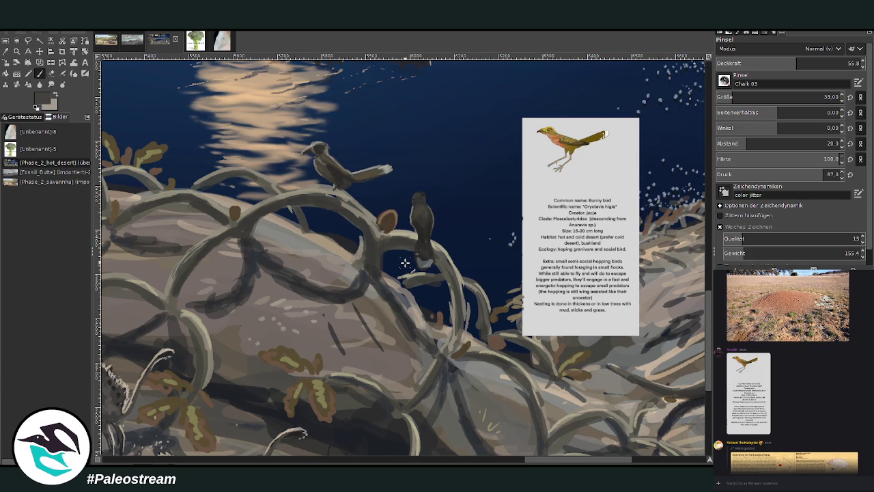
{"action": "scroll", "coordinate": [405, 262], "scroll_direction": "down", "scroll_amount": 3, "text": "ctrl"}
{"action": "scroll", "coordinate": [405, 262], "scroll_direction": "down", "scroll_amount": 1, "text": "ctrl"}
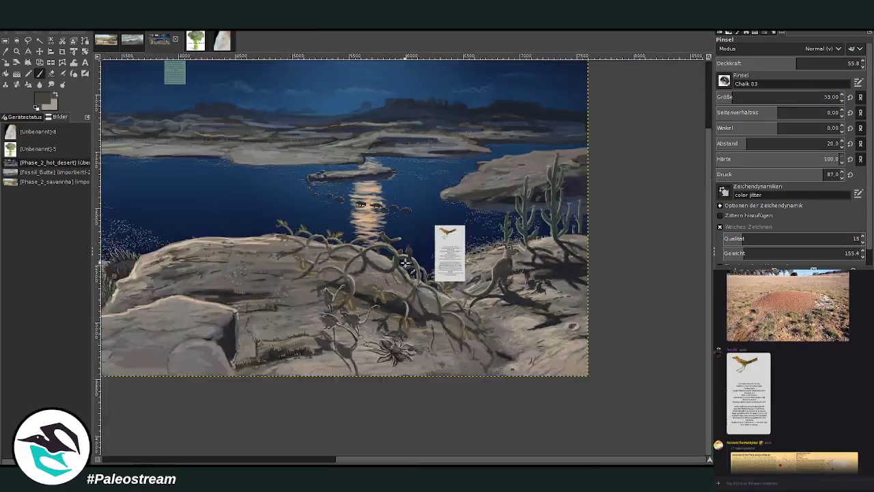
{"action": "left_click", "coordinate": [16, 51]}
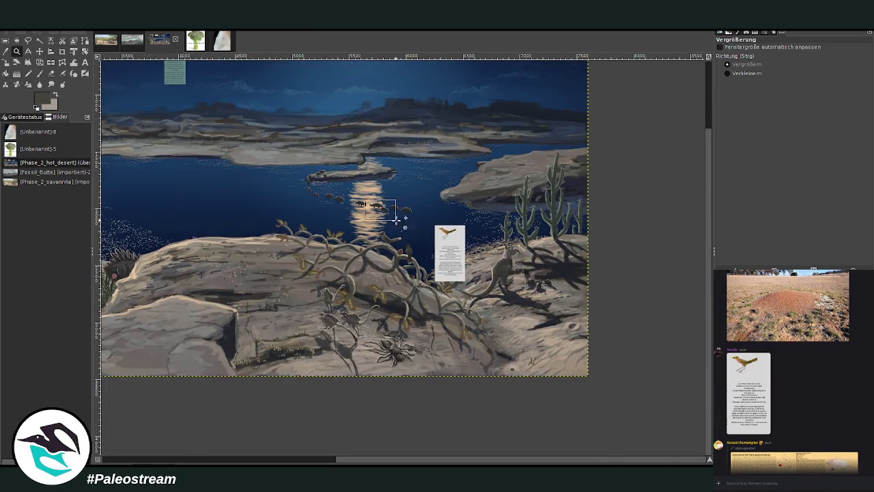
{"action": "left_click", "coordinate": [443, 293]}
{"action": "left_click_drag", "start_coordinate": [243, 83], "coordinate": [479, 372]}
{"action": "left_click", "coordinate": [6, 51]}
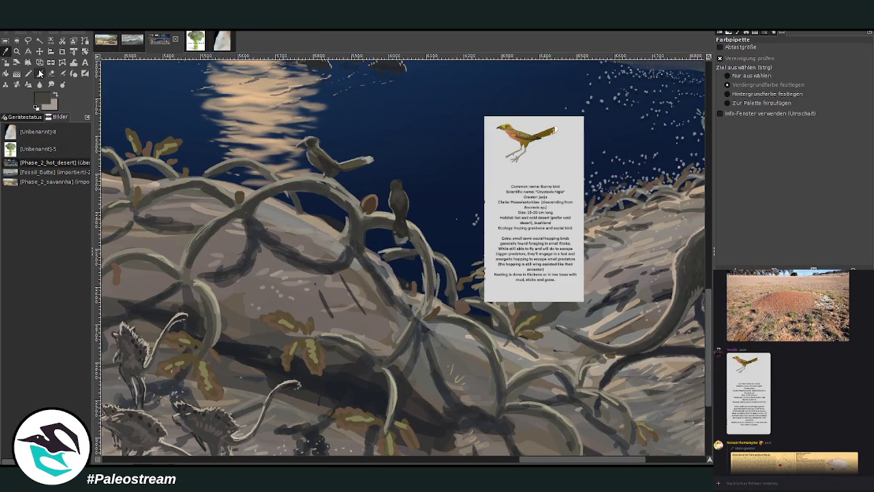
{"action": "key", "text": "p"}
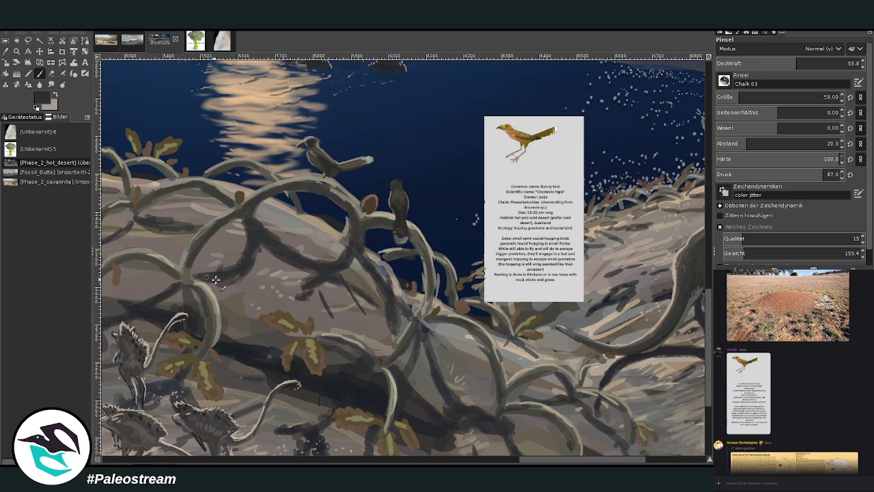
Scroll the side chat and view the creature sketch sheet and reference image enlarged.
{"action": "scroll", "coordinate": [740, 417], "scroll_direction": "up", "scroll_amount": 10}
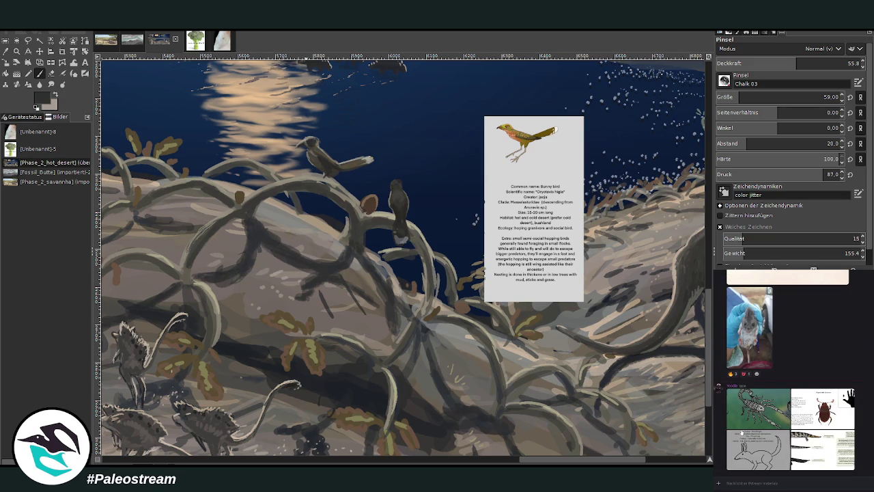
{"action": "scroll", "coordinate": [741, 432], "scroll_direction": "down", "scroll_amount": 5}
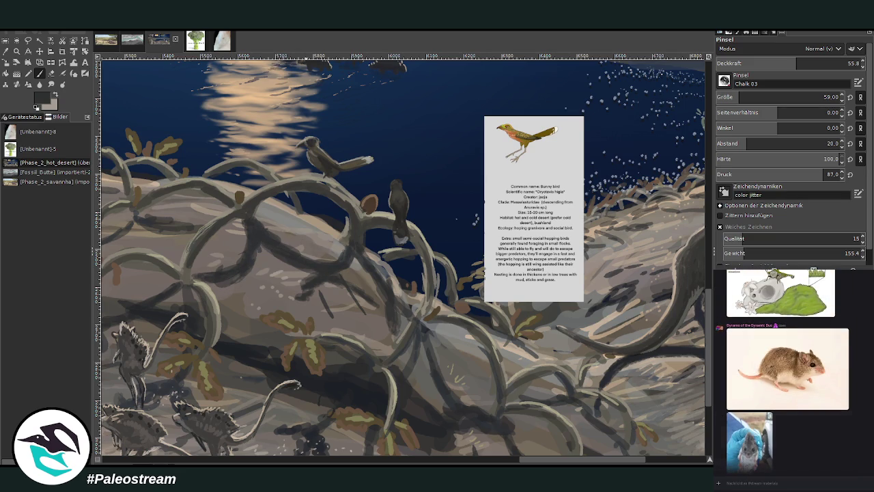
{"action": "scroll", "coordinate": [792, 371], "scroll_direction": "up", "scroll_amount": 5}
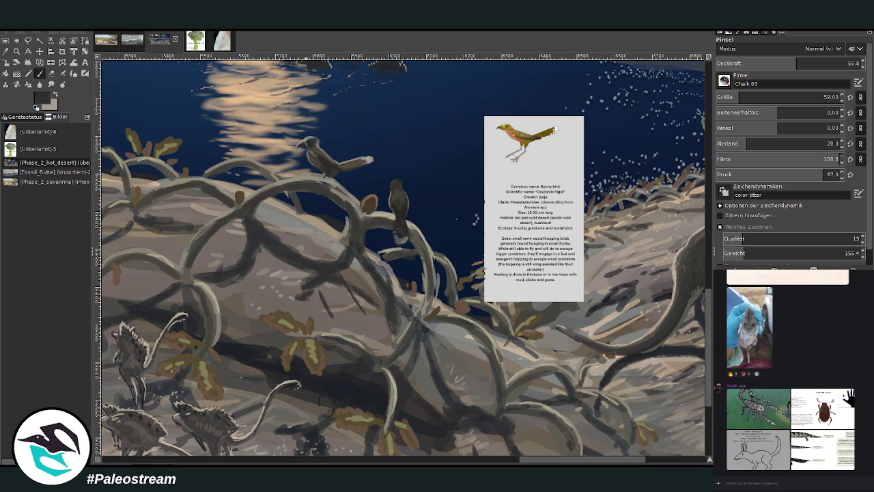
{"action": "scroll", "coordinate": [730, 422], "scroll_direction": "down", "scroll_amount": 3}
{"action": "scroll", "coordinate": [729, 422], "scroll_direction": "down", "scroll_amount": 2}
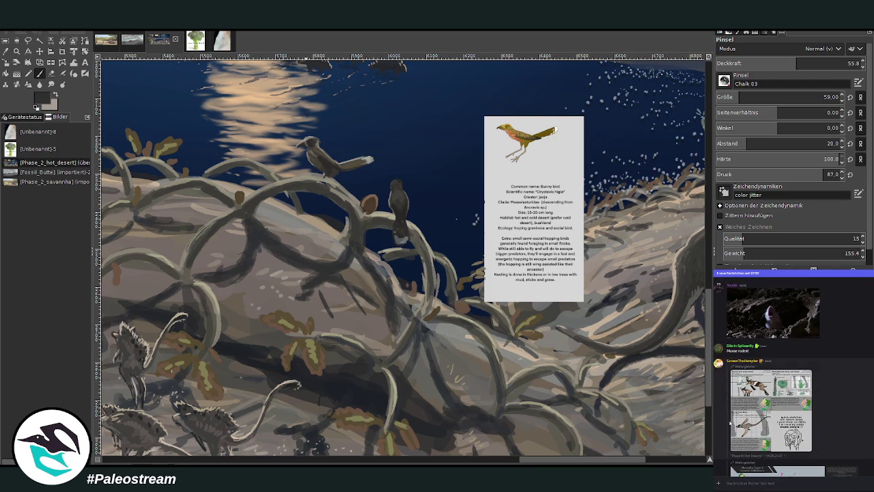
{"action": "scroll", "coordinate": [729, 422], "scroll_direction": "down", "scroll_amount": 2}
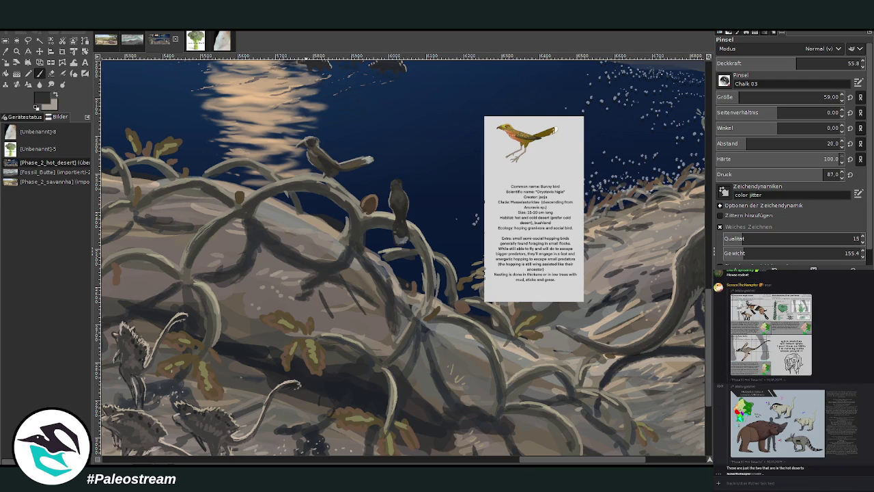
{"action": "mouse_move", "coordinate": [772, 410]}
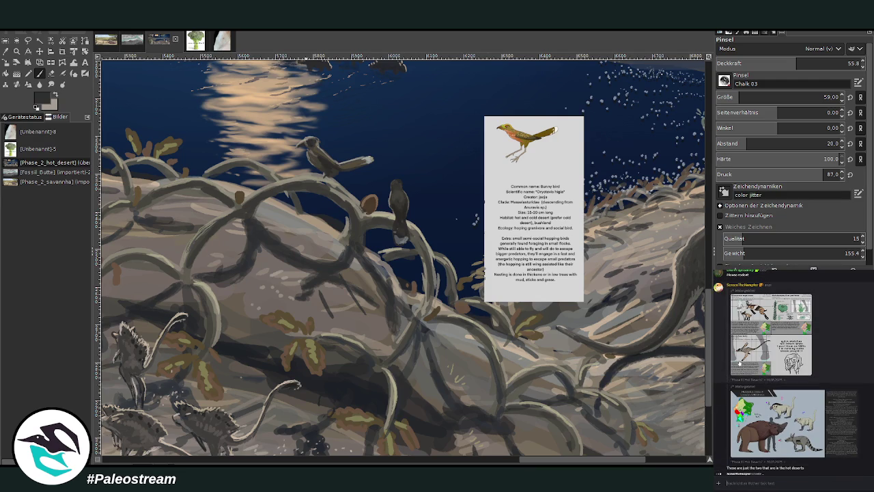
{"action": "left_click", "coordinate": [737, 372]}
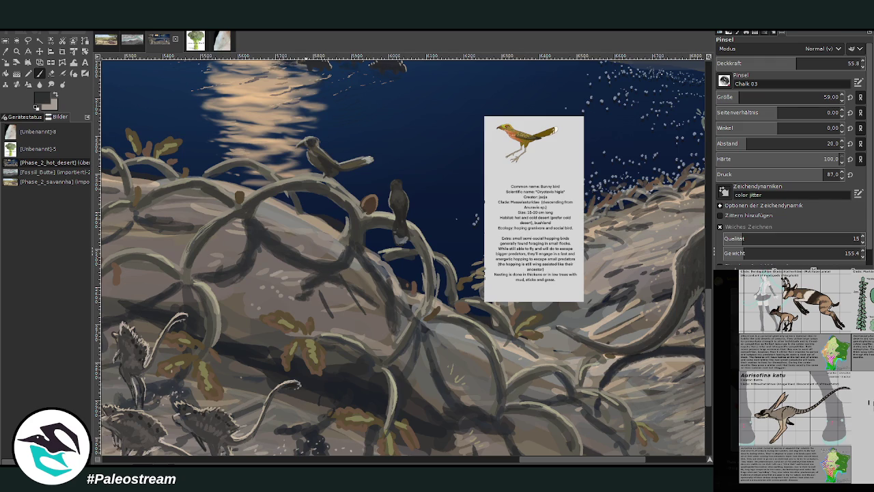
{"action": "key", "text": "Escape"}
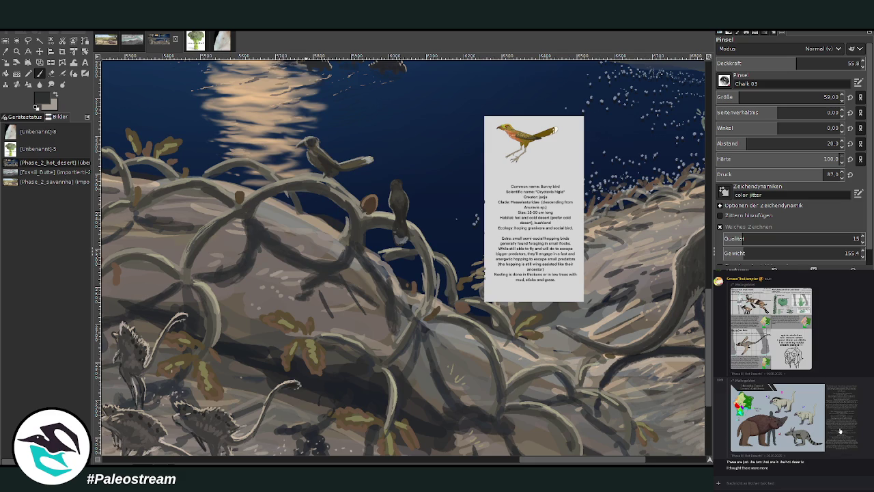
{"action": "left_click", "coordinate": [808, 411]}
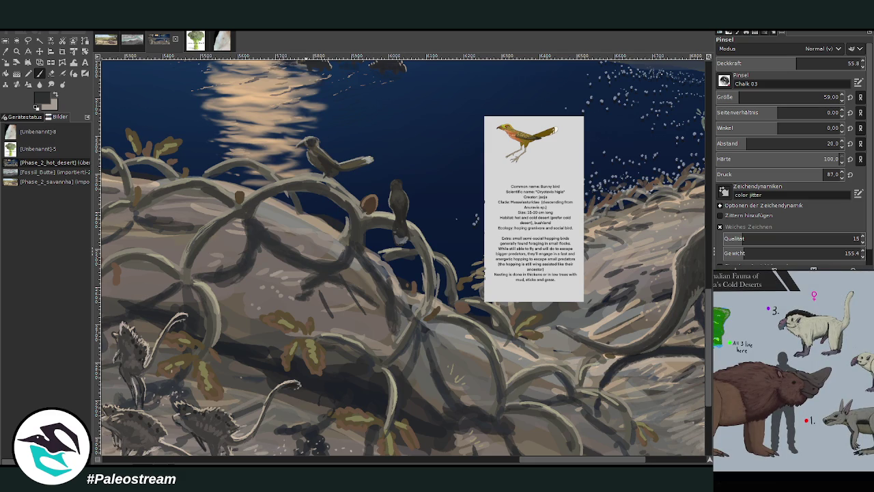
{"action": "key", "text": "Escape"}
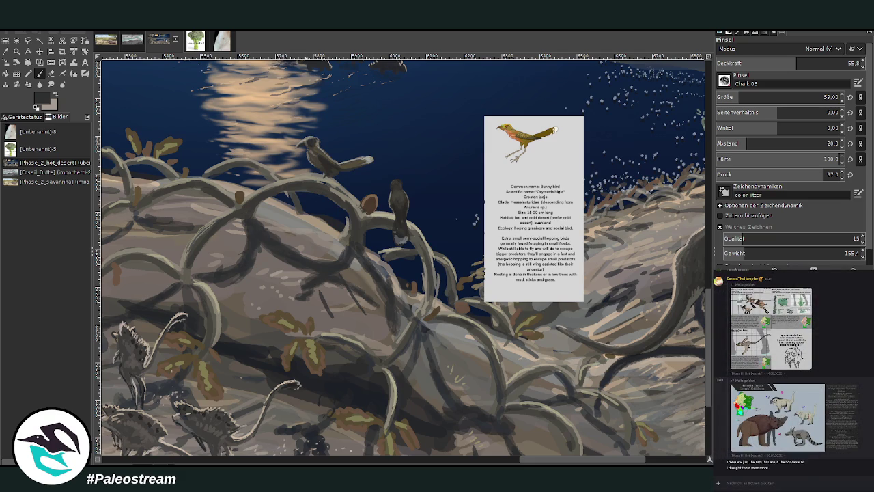
Paste the copied alaptaryx.png image into the chat and send it.
{"action": "scroll", "coordinate": [867, 417], "scroll_direction": "up", "scroll_amount": 3}
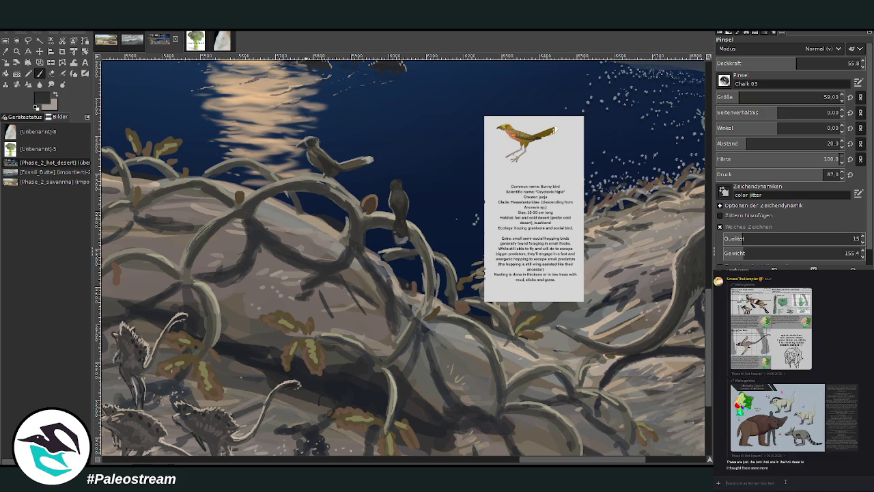
{"action": "key", "text": "ctrl+v"}
{"action": "key", "text": "Return"}
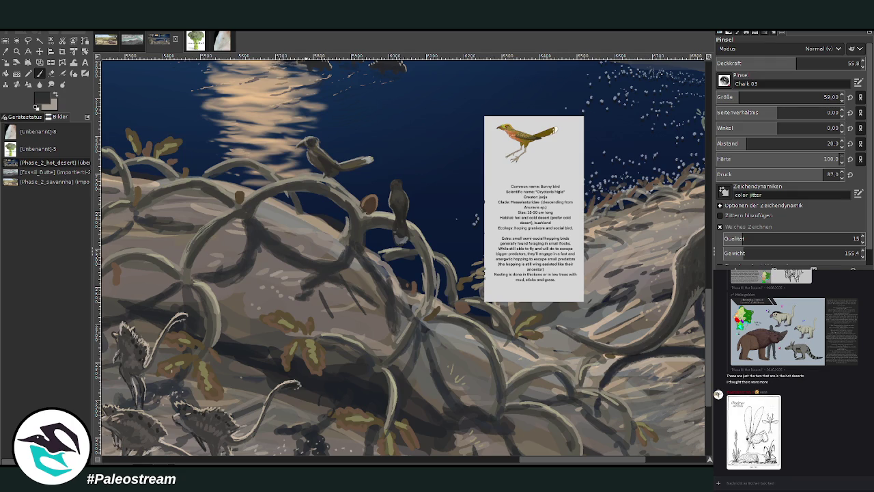
{"action": "right_click", "coordinate": [773, 483]}
Paste another copied image into the side chat message and send it.
{"action": "left_click", "coordinate": [782, 480]}
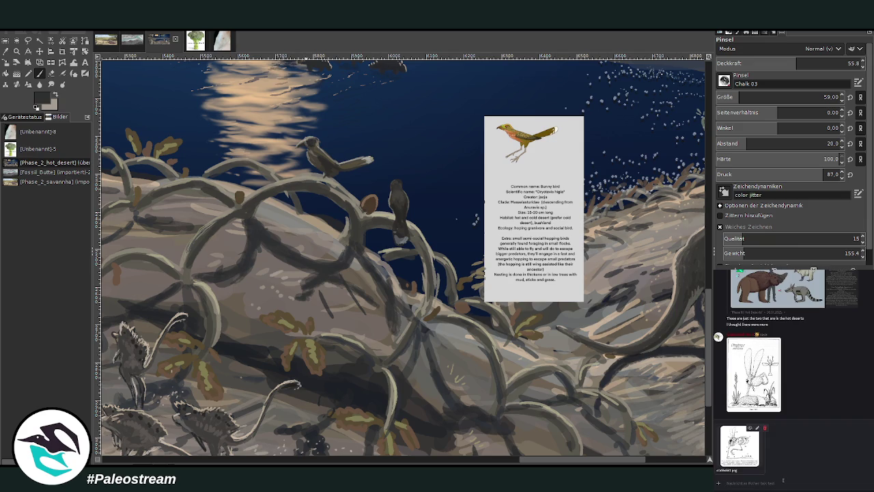
{"action": "key", "text": "Return"}
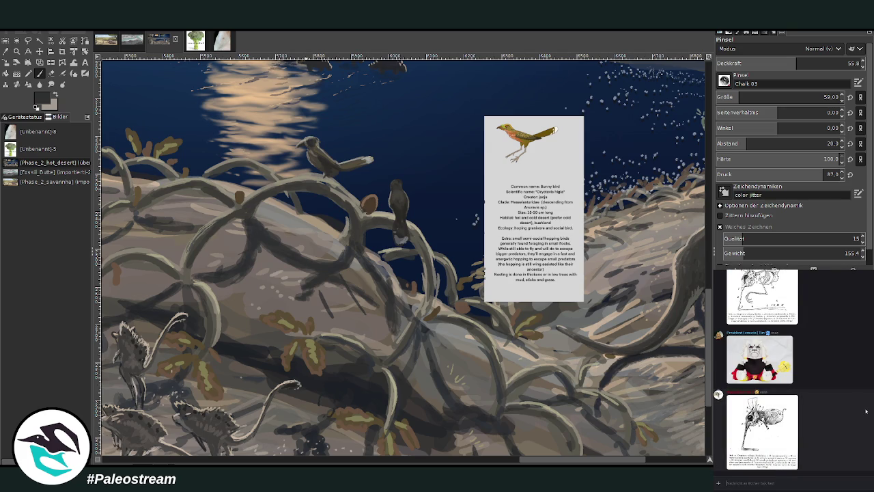
{"action": "scroll", "coordinate": [865, 410], "scroll_direction": "up", "scroll_amount": 3}
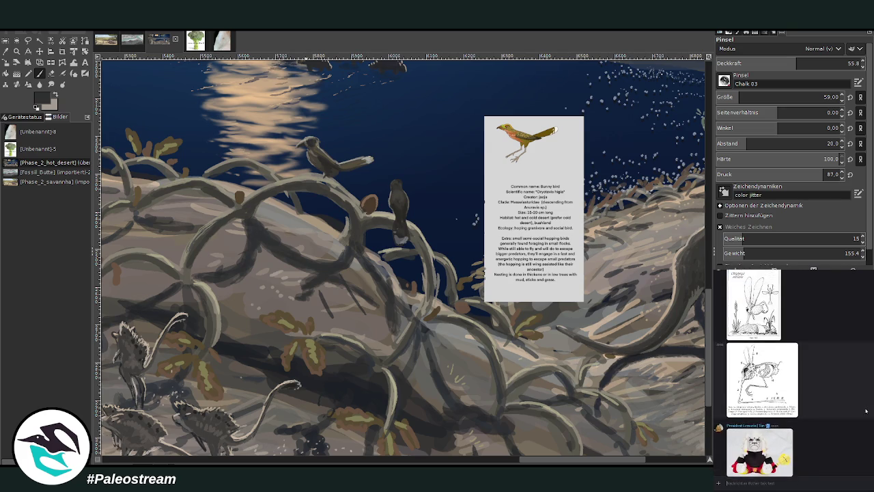
{"action": "scroll", "coordinate": [865, 411], "scroll_direction": "up", "scroll_amount": 2}
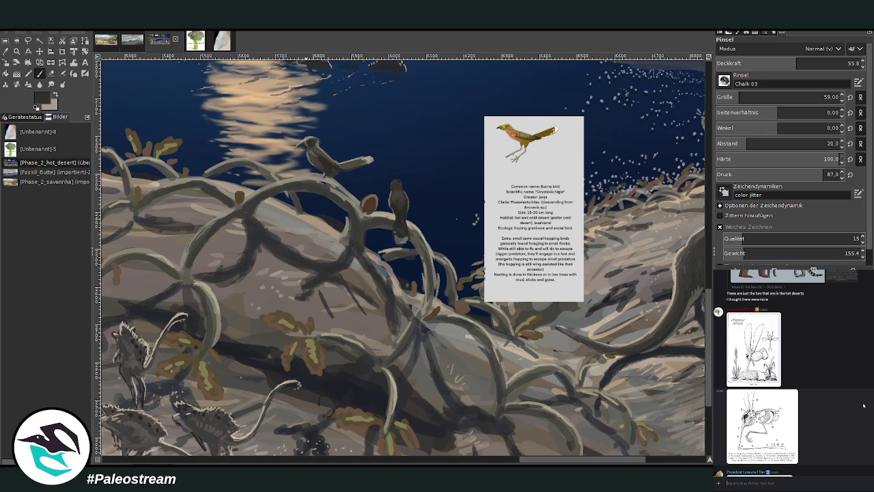
{"action": "scroll", "coordinate": [862, 402], "scroll_direction": "up", "scroll_amount": 1}
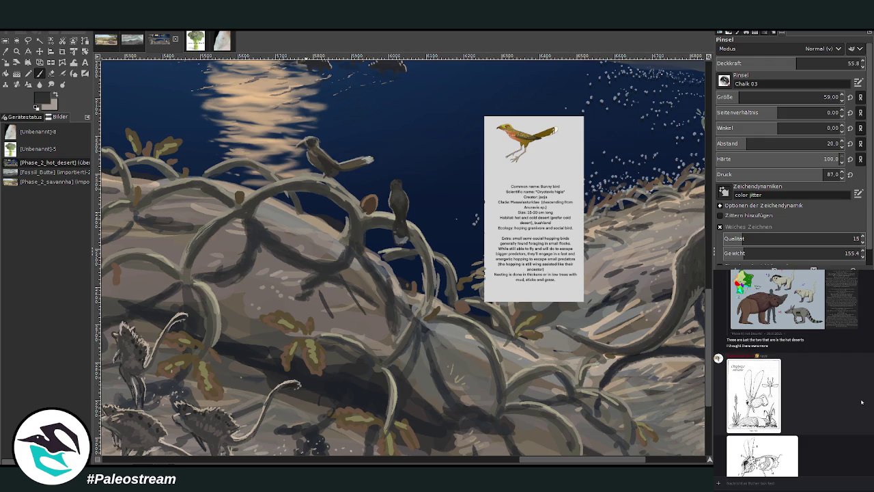
{"action": "scroll", "coordinate": [862, 402], "scroll_direction": "down", "scroll_amount": 3}
{"action": "scroll", "coordinate": [860, 401], "scroll_direction": "down", "scroll_amount": 1}
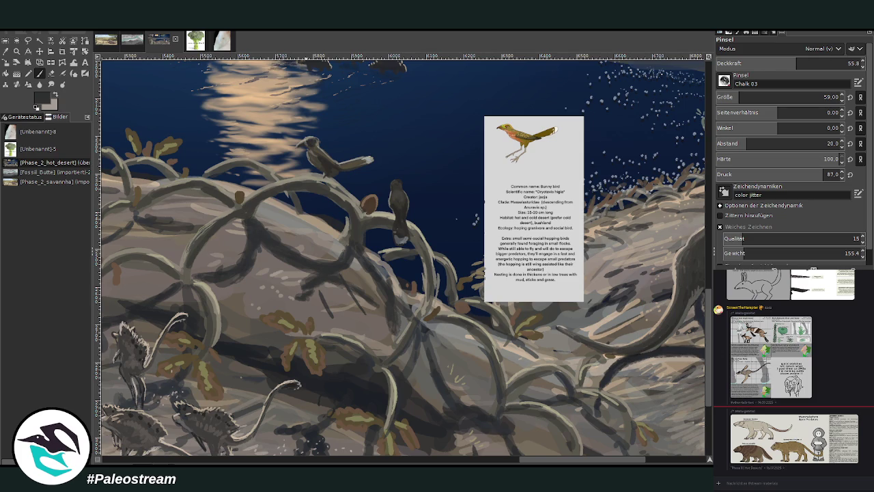
{"action": "key", "text": "z"}
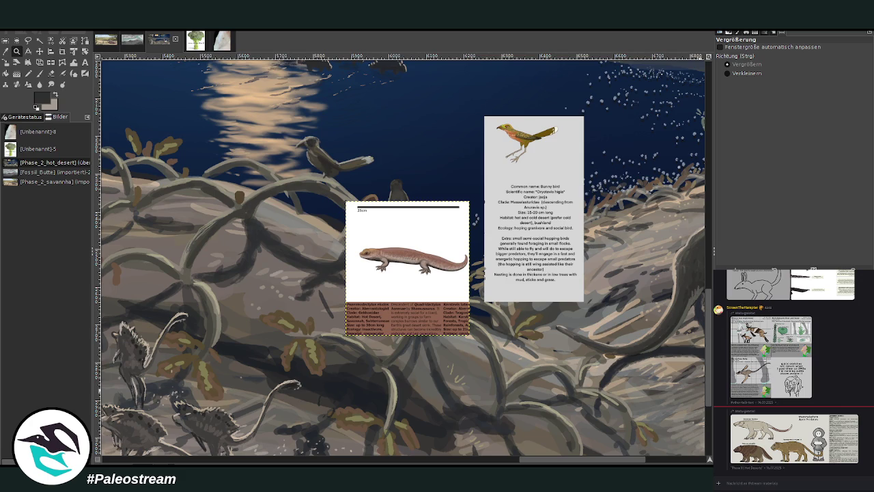
Zoom out three steps until the full painting and its three sky reference cards show.
{"action": "key", "text": "Delete"}
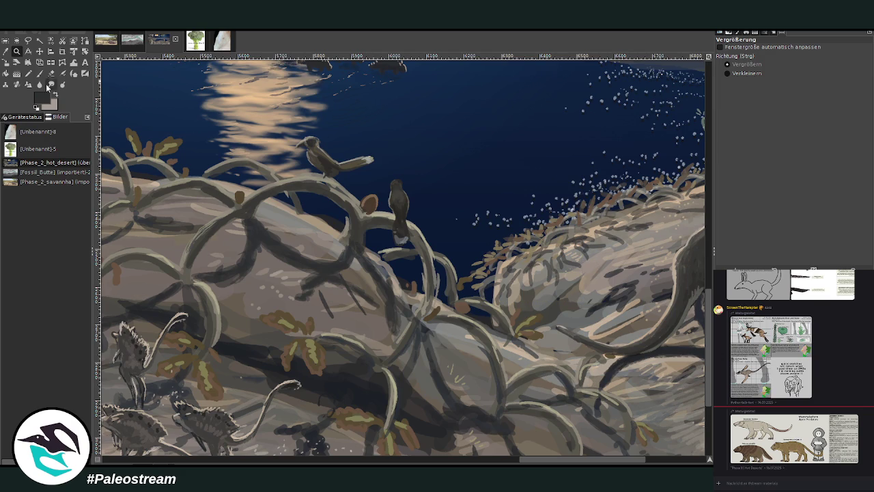
{"action": "left_click", "coordinate": [746, 73]}
{"action": "left_click", "coordinate": [512, 234]}
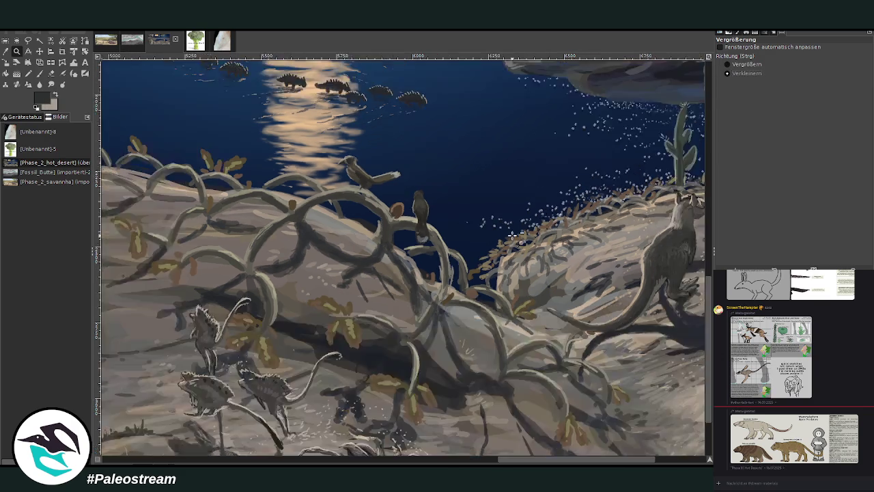
{"action": "left_click", "coordinate": [512, 235]}
{"action": "left_click", "coordinate": [512, 234]}
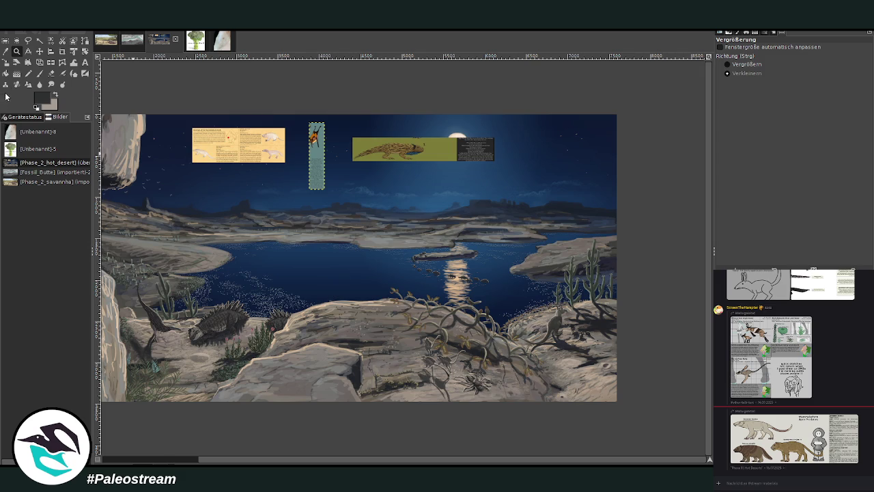
Drag the green Blue-Throated Pseudoagama card down onto the rocky shore.
{"action": "left_click", "coordinate": [738, 64]}
{"action": "left_click_drag", "start_coordinate": [163, 94], "coordinate": [602, 403]}
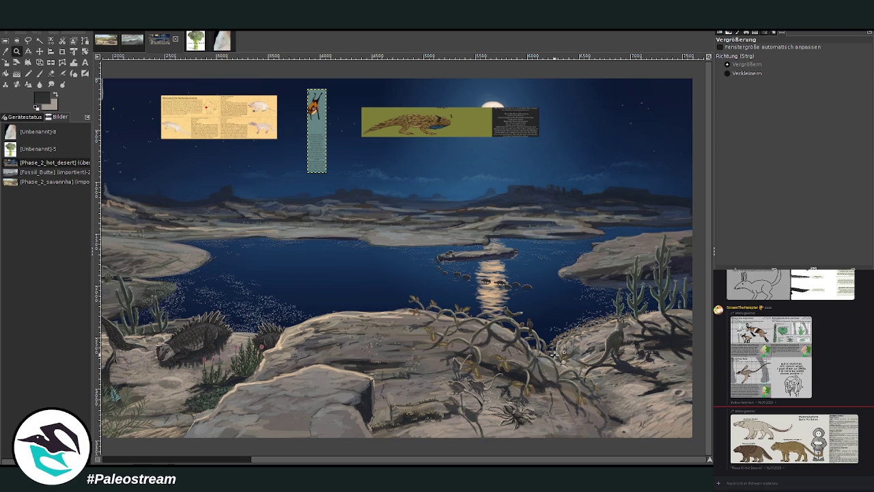
{"action": "left_click", "coordinate": [40, 51]}
{"action": "mouse_move", "coordinate": [441, 129]}
{"action": "left_mouse_down"}
{"action": "mouse_move", "coordinate": [370, 291]}
{"action": "mouse_move", "coordinate": [350, 314]}
{"action": "mouse_move", "coordinate": [312, 319]}
{"action": "left_mouse_up"}
Zoom in closely on the lizard card's text panel.
{"action": "key", "text": "z"}
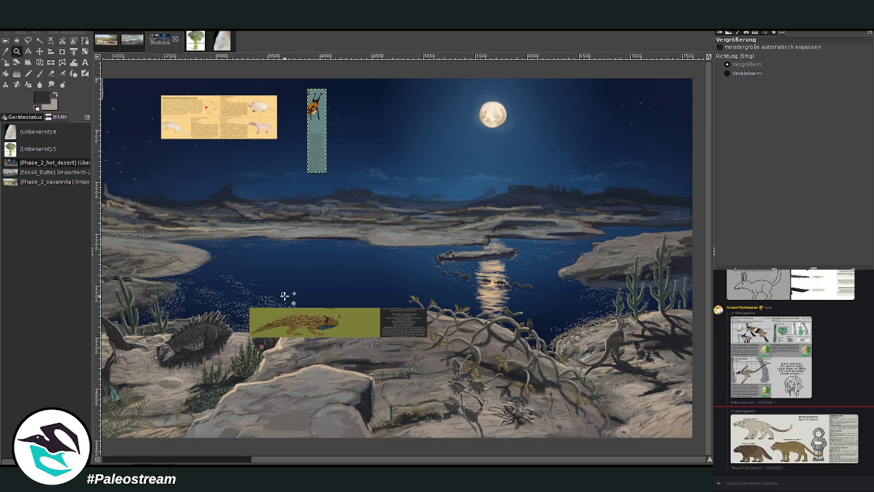
{"action": "left_click_drag", "start_coordinate": [281, 290], "coordinate": [467, 374]}
{"action": "left_click_drag", "start_coordinate": [228, 133], "coordinate": [634, 317]}
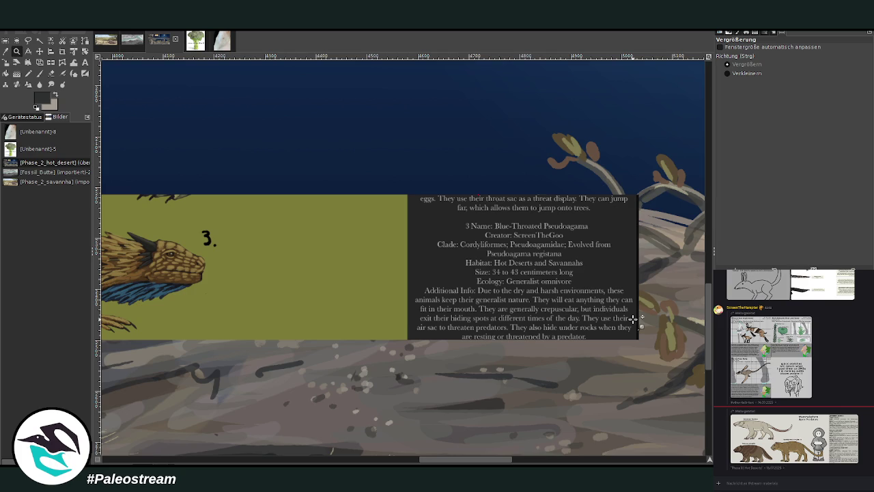
Crop the lizard card layer to just its drawing, cutting away the text panel.
{"action": "left_click", "coordinate": [727, 73]}
{"action": "left_click", "coordinate": [512, 224]}
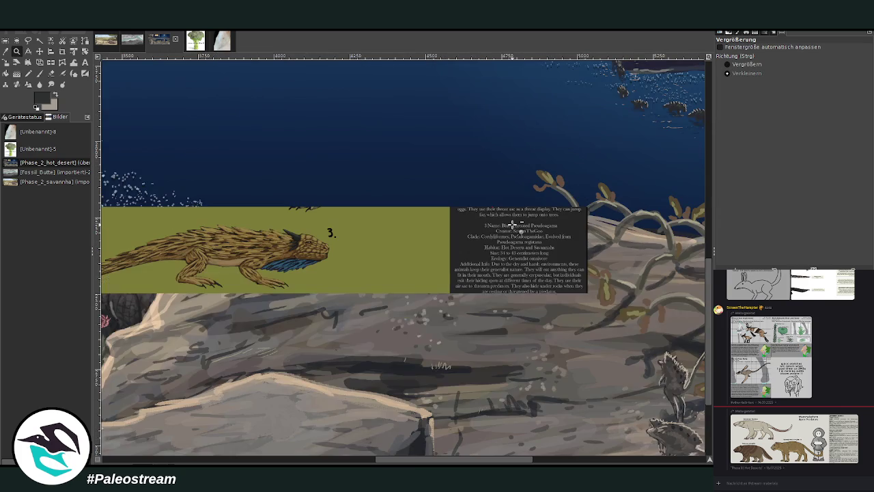
{"action": "left_click", "coordinate": [40, 51]}
{"action": "left_click_drag", "start_coordinate": [250, 198], "coordinate": [332, 197]}
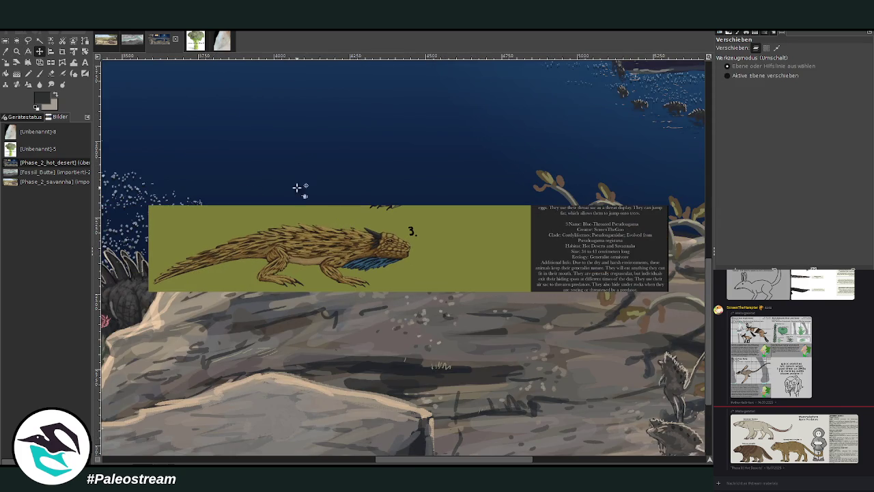
{"action": "left_click", "coordinate": [60, 53]}
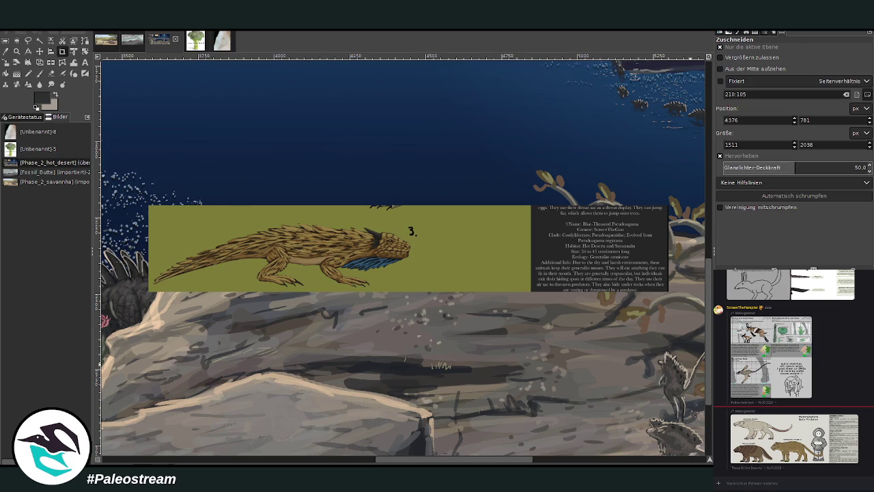
{"action": "left_click_drag", "start_coordinate": [142, 198], "coordinate": [430, 362]}
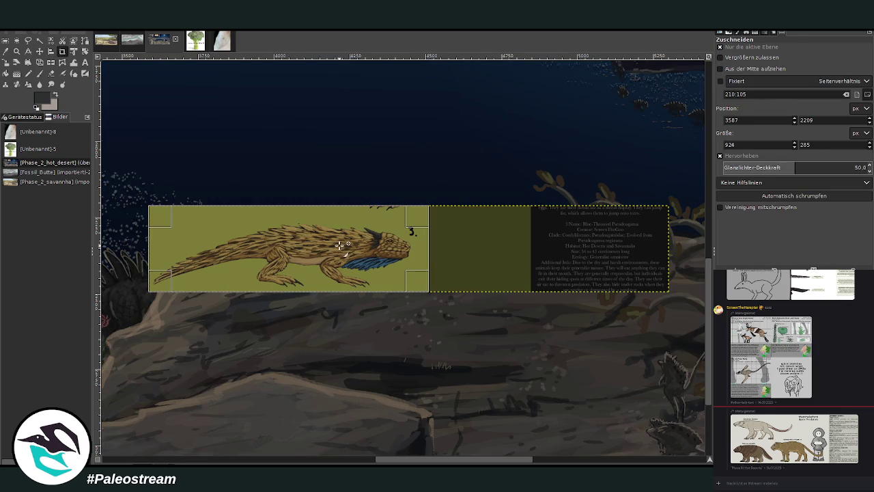
{"action": "left_click", "coordinate": [338, 246]}
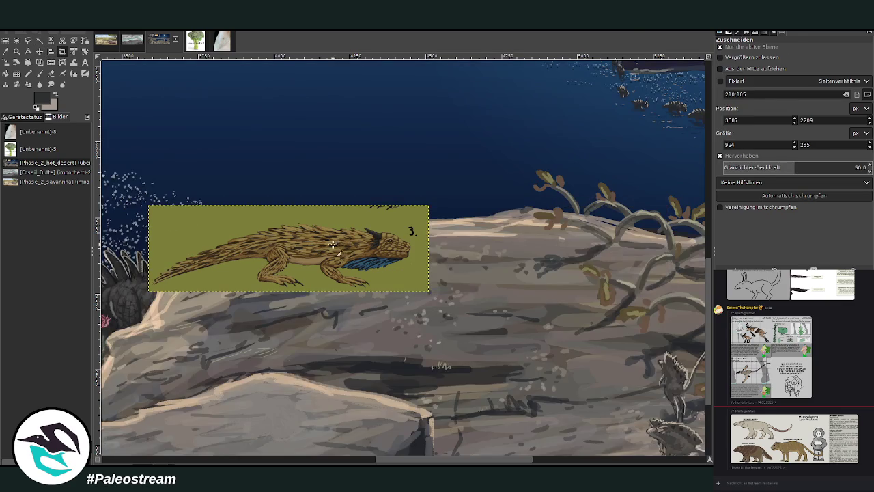
Flip the lizard card horizontally and place it over the water above the vine-covered rock.
{"action": "left_click", "coordinate": [47, 64]}
{"action": "left_click", "coordinate": [242, 239]}
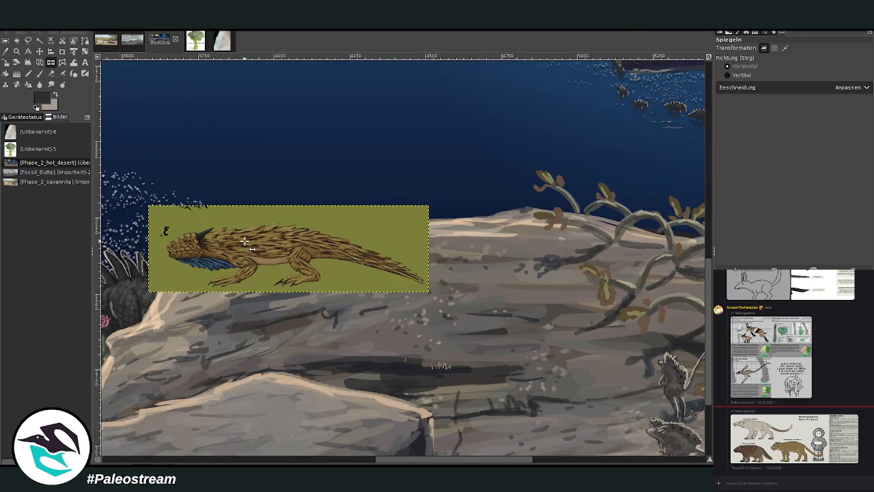
{"action": "left_click", "coordinate": [39, 51]}
{"action": "left_click_drag", "start_coordinate": [307, 259], "coordinate": [668, 253]}
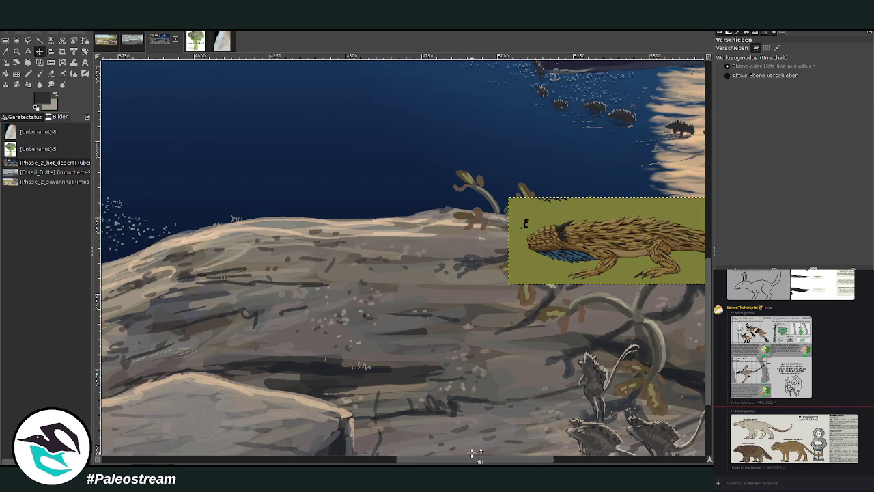
{"action": "scroll", "coordinate": [668, 252], "scroll_direction": "right", "scroll_amount": 2}
{"action": "scroll", "coordinate": [667, 252], "scroll_direction": "right", "scroll_amount": 3}
{"action": "left_click_drag", "start_coordinate": [417, 249], "coordinate": [462, 226]}
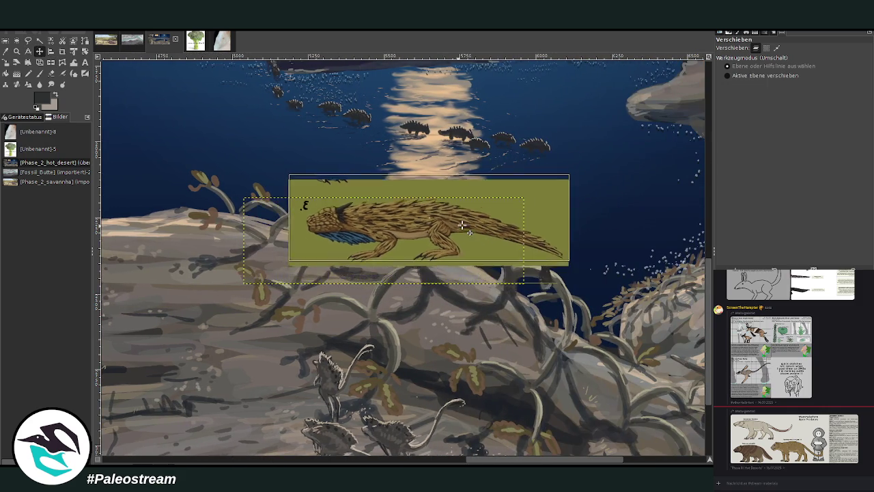
{"action": "left_click_drag", "start_coordinate": [390, 232], "coordinate": [396, 203]}
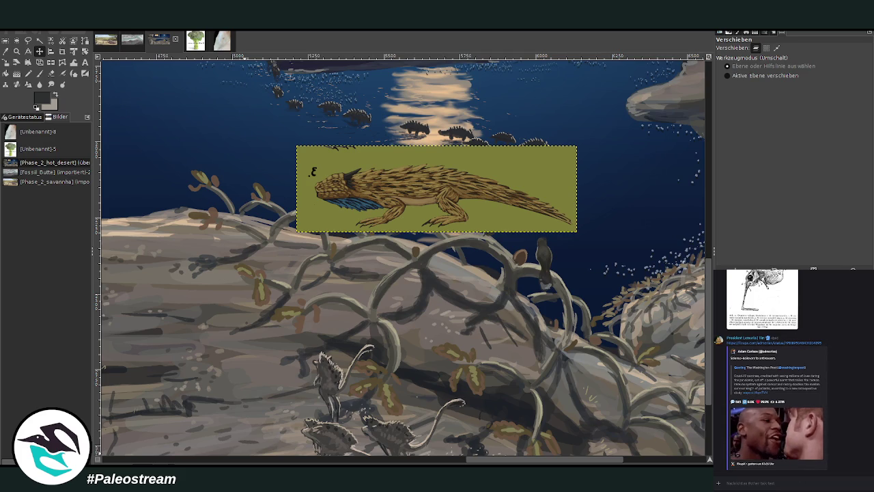
{"action": "key", "text": "alt+Down"}
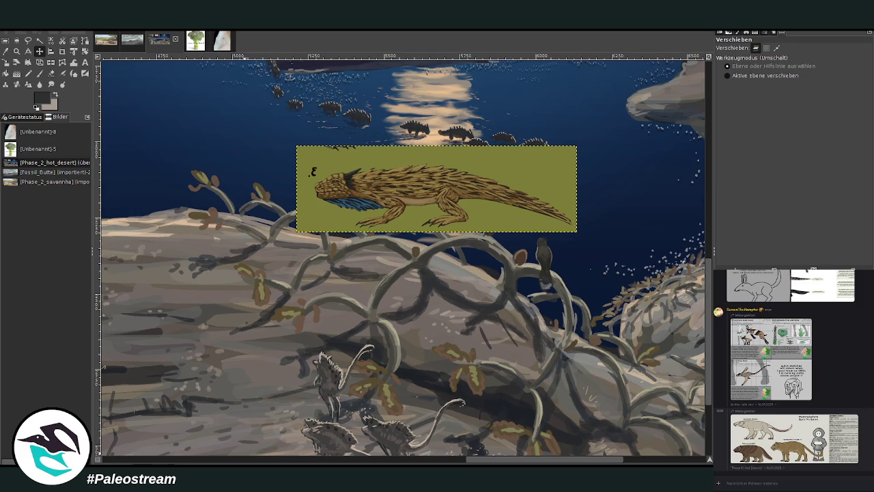
Clear the selection and move the gecko reference sheet up and right, above the water.
{"action": "key", "text": "p"}
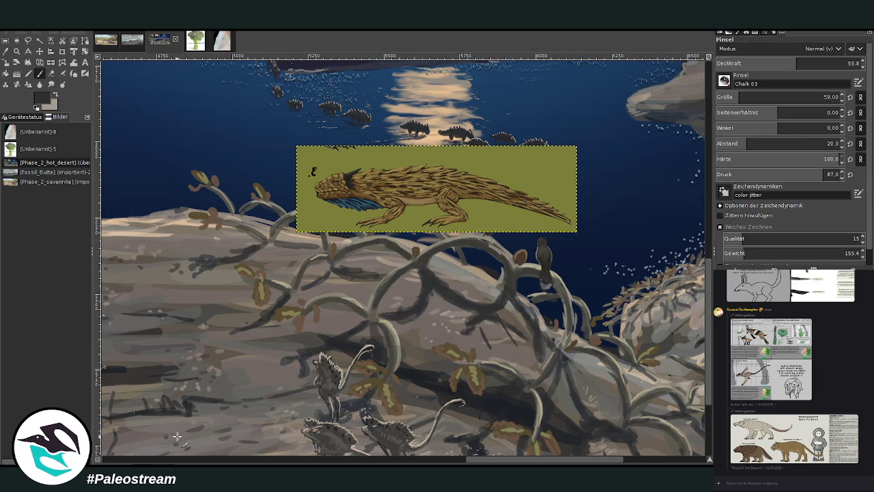
{"action": "key", "text": "z"}
{"action": "left_click_drag", "start_coordinate": [244, 117], "coordinate": [568, 424]}
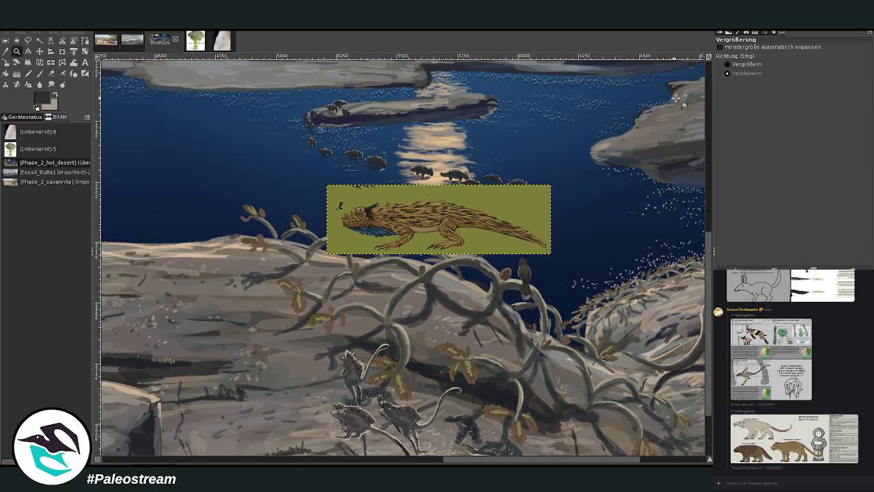
{"action": "left_click_drag", "start_coordinate": [270, 140], "coordinate": [560, 413]}
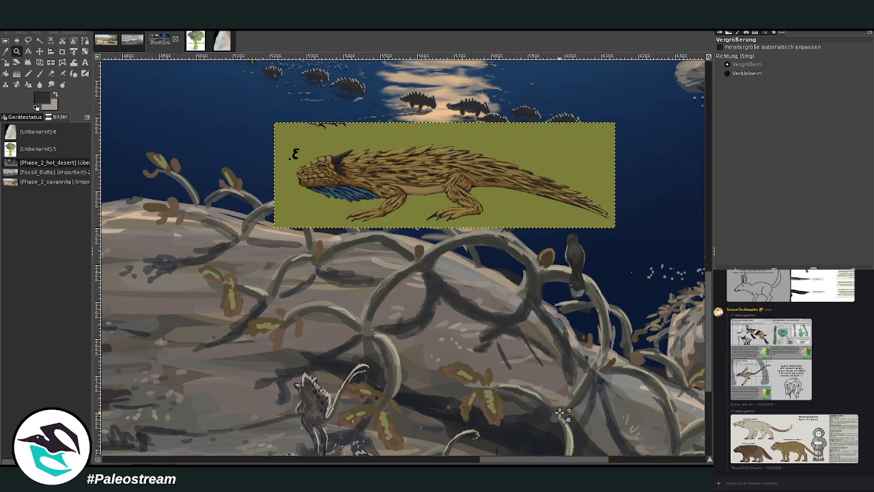
{"action": "key", "text": "ctrl+shift+a"}
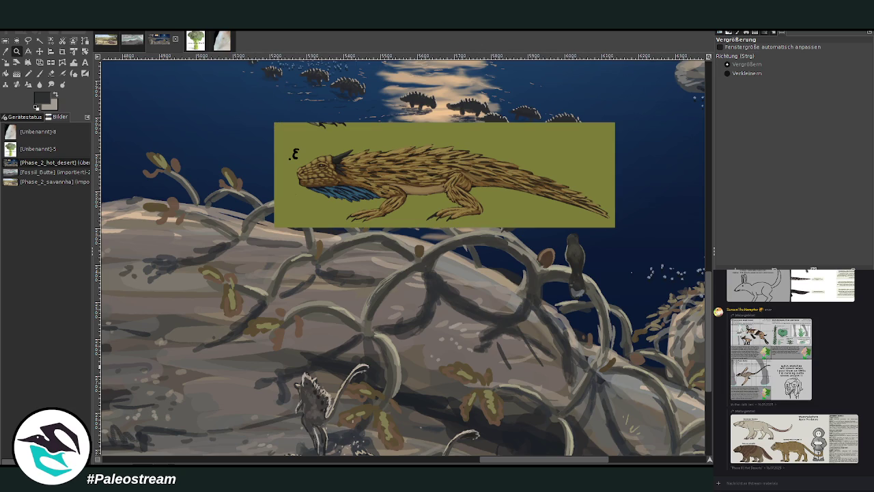
{"action": "left_click", "coordinate": [39, 51]}
{"action": "left_click_drag", "start_coordinate": [303, 157], "coordinate": [373, 100]}
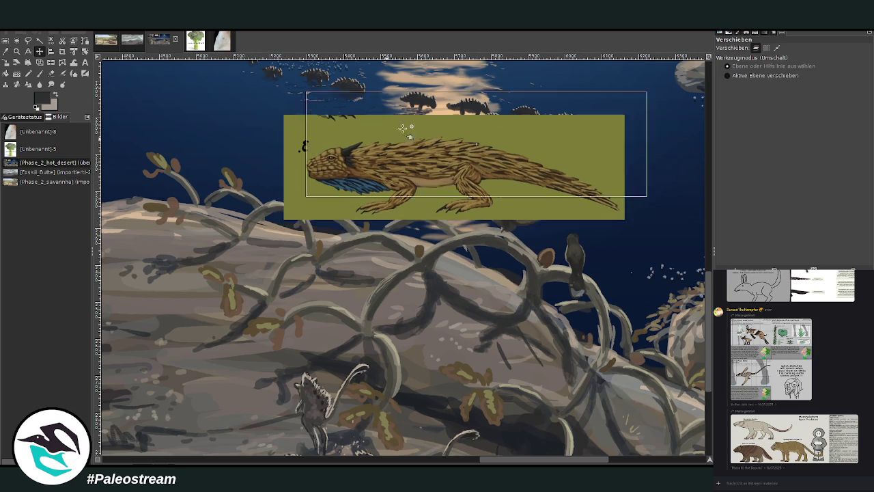
Sample a dark colour from the painting to sketch with the paintbrush.
{"action": "left_click", "coordinate": [18, 51]}
{"action": "left_click", "coordinate": [512, 427]}
{"action": "left_click", "coordinate": [39, 73]}
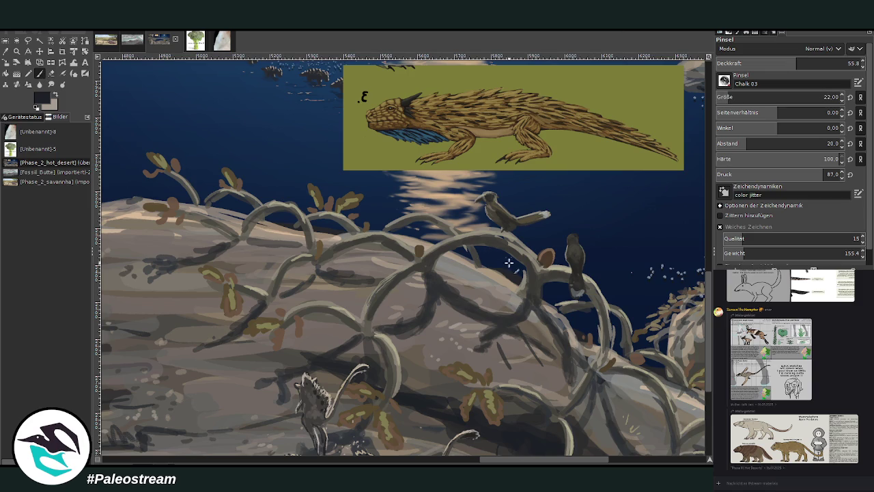
Sketch a small dark lizard with a long tail on the rock at 71.9 brush opacity.
{"action": "left_click_drag", "start_coordinate": [437, 276], "coordinate": [417, 274]}
{"action": "left_click_drag", "start_coordinate": [464, 288], "coordinate": [431, 293]}
{"action": "scroll", "coordinate": [298, 120], "scroll_direction": "right", "scroll_amount": 2}
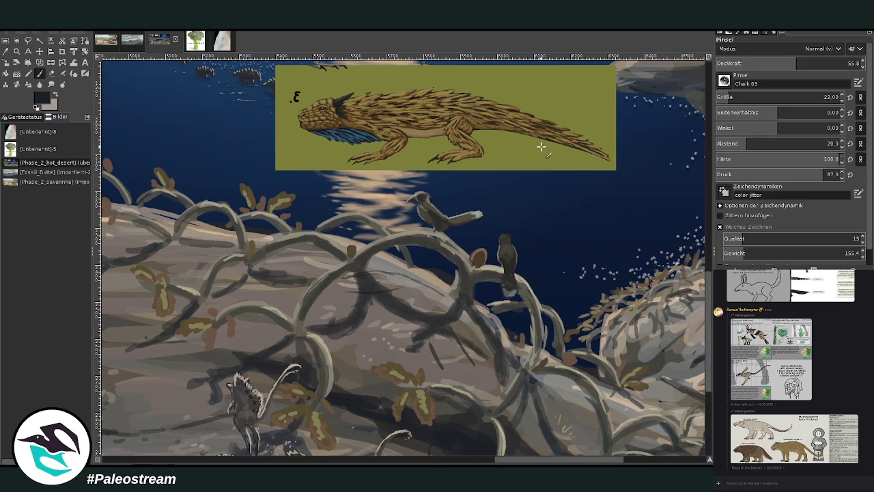
{"action": "left_click_drag", "start_coordinate": [825, 66], "coordinate": [848, 63]}
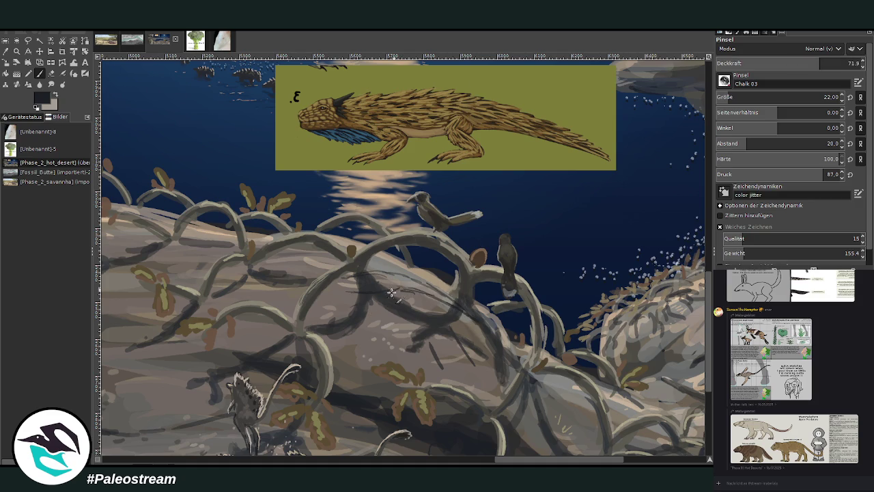
{"action": "left_click_drag", "start_coordinate": [400, 292], "coordinate": [388, 301]}
{"action": "left_click_drag", "start_coordinate": [342, 289], "coordinate": [368, 283]}
{"action": "left_click_drag", "start_coordinate": [377, 273], "coordinate": [424, 283]}
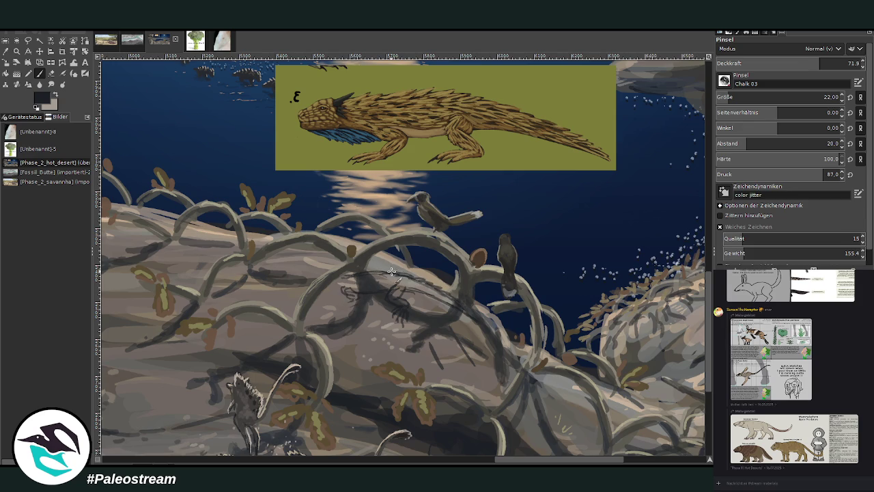
{"action": "mouse_move", "coordinate": [349, 293]}
{"action": "left_mouse_down"}
{"action": "mouse_move", "coordinate": [337, 314]}
{"action": "mouse_move", "coordinate": [348, 298]}
{"action": "left_mouse_up"}
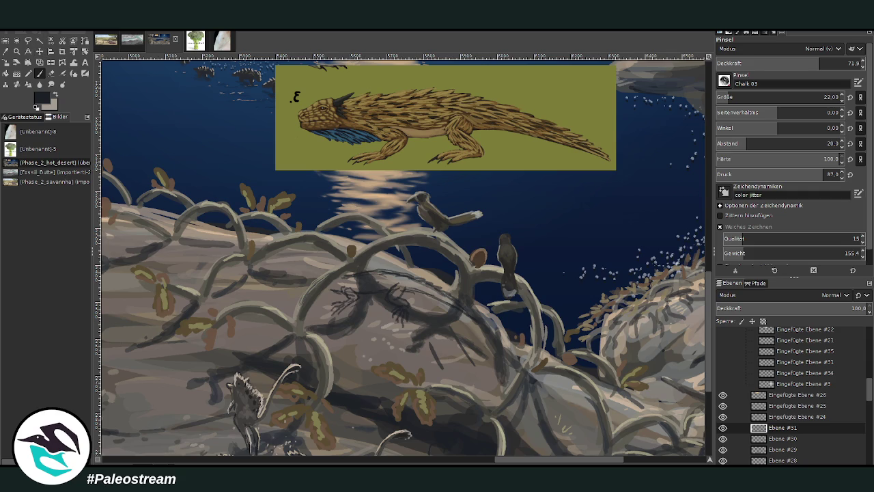
Shift the lizard sketch about 20 px to the left.
{"action": "left_click", "coordinate": [40, 51]}
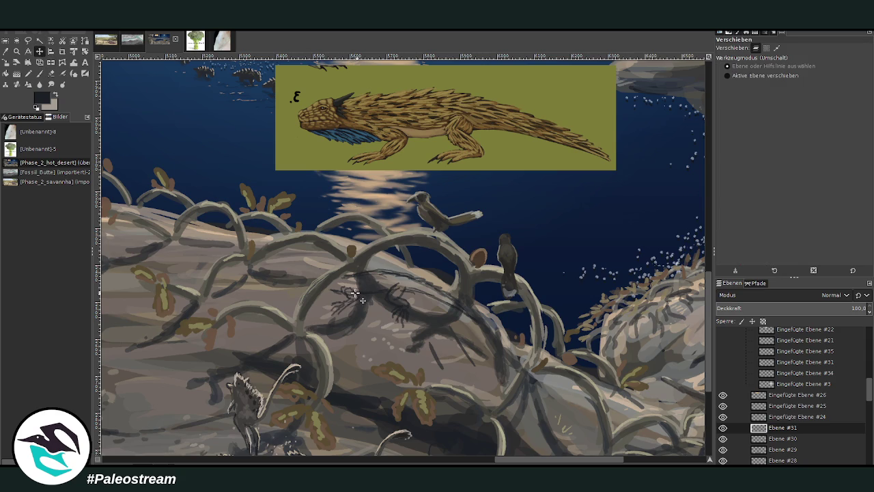
{"action": "left_click_drag", "start_coordinate": [347, 292], "coordinate": [333, 295]}
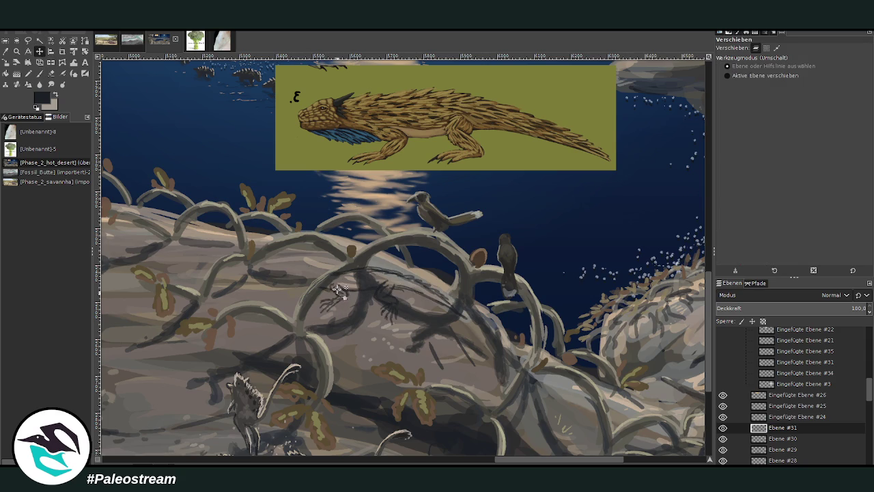
{"action": "left_click", "coordinate": [51, 74]}
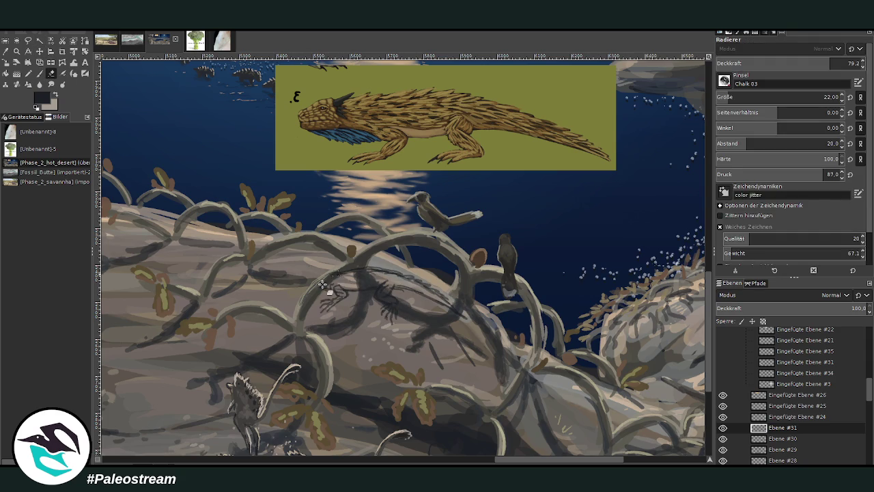
{"action": "key", "text": "p"}
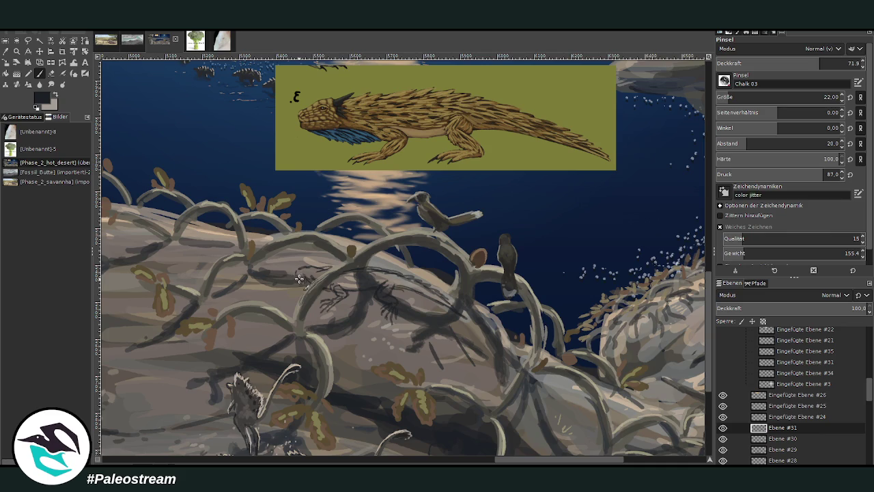
Darken the lizard's head outline and sample a pale beige from the rock.
{"action": "left_click_drag", "start_coordinate": [302, 278], "coordinate": [333, 265]}
{"action": "left_click", "coordinate": [5, 51]}
{"action": "left_click", "coordinate": [417, 262]}
At brush size 16, paint light beige strokes along the lizard's body and head.
{"action": "key", "text": "p"}
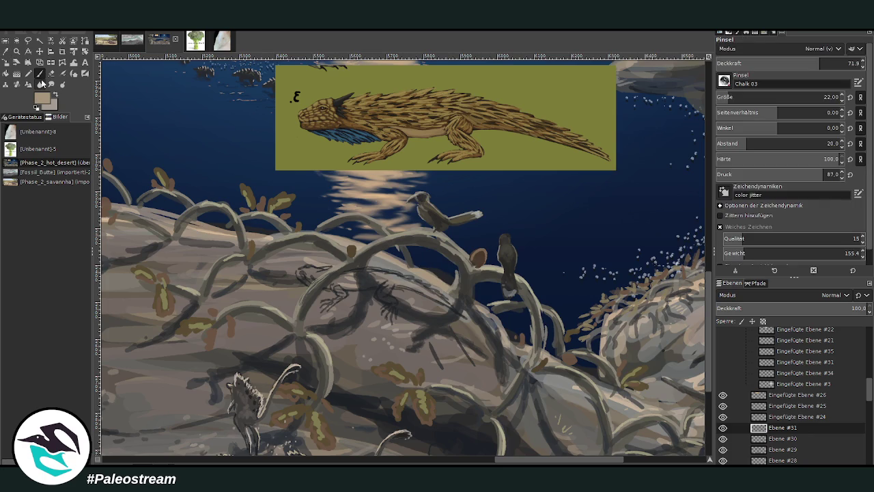
{"action": "left_click", "coordinate": [725, 97]}
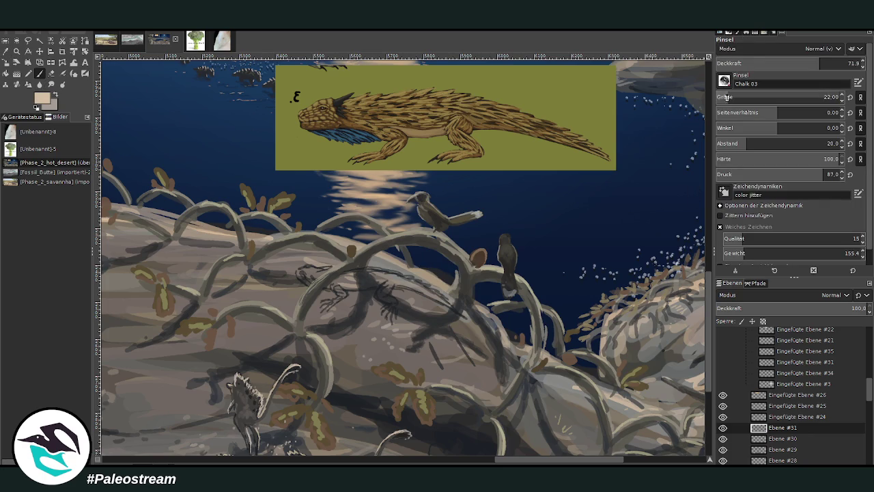
{"action": "mouse_move", "coordinate": [379, 268]}
{"action": "left_mouse_down"}
{"action": "mouse_move", "coordinate": [431, 289]}
{"action": "mouse_move", "coordinate": [466, 318]}
{"action": "left_mouse_up"}
{"action": "left_click_drag", "start_coordinate": [334, 267], "coordinate": [297, 268]}
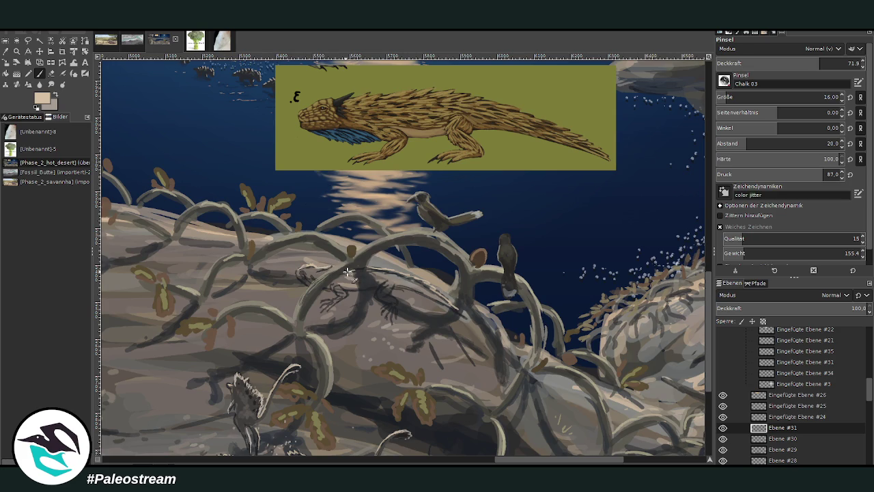
{"action": "mouse_move", "coordinate": [375, 269]}
{"action": "left_mouse_down"}
{"action": "mouse_move", "coordinate": [420, 279]}
{"action": "mouse_move", "coordinate": [466, 316]}
{"action": "left_mouse_up"}
{"action": "left_click_drag", "start_coordinate": [383, 285], "coordinate": [394, 281]}
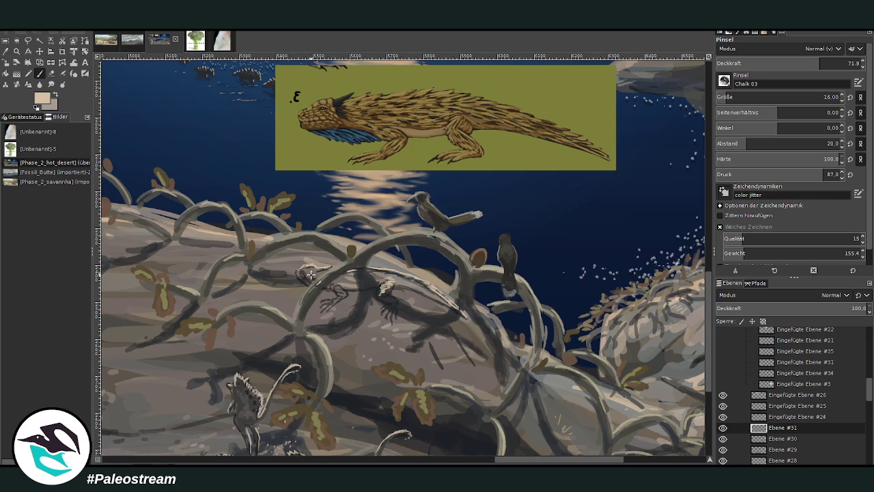
Shade the lizard's body with progressively darker grey-brown tones.
{"action": "left_click", "coordinate": [690, 191], "text": "ctrl"}
{"action": "mouse_move", "coordinate": [372, 276]}
{"action": "left_mouse_down"}
{"action": "mouse_move", "coordinate": [346, 274]}
{"action": "mouse_move", "coordinate": [367, 276]}
{"action": "left_mouse_up"}
{"action": "left_click", "coordinate": [694, 204], "text": "ctrl"}
{"action": "left_click", "coordinate": [694, 149], "text": "ctrl"}
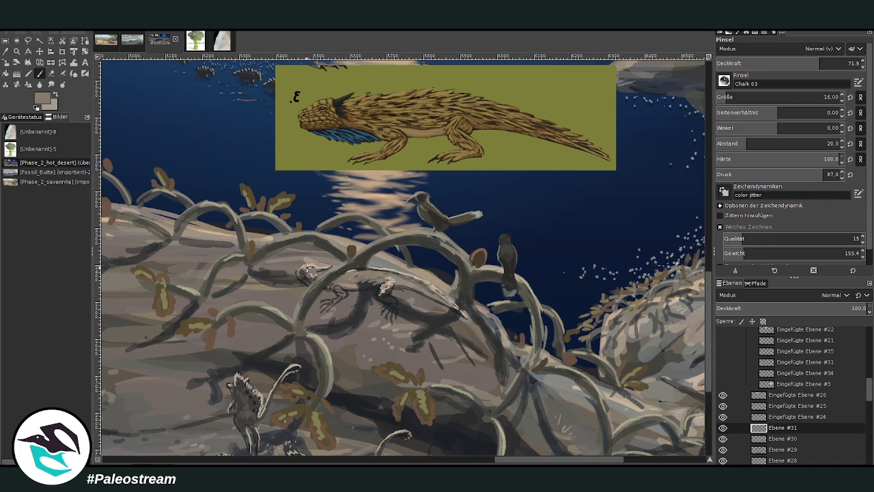
{"action": "left_click", "coordinate": [695, 214], "text": "ctrl"}
{"action": "left_click_drag", "start_coordinate": [423, 287], "coordinate": [400, 278]}
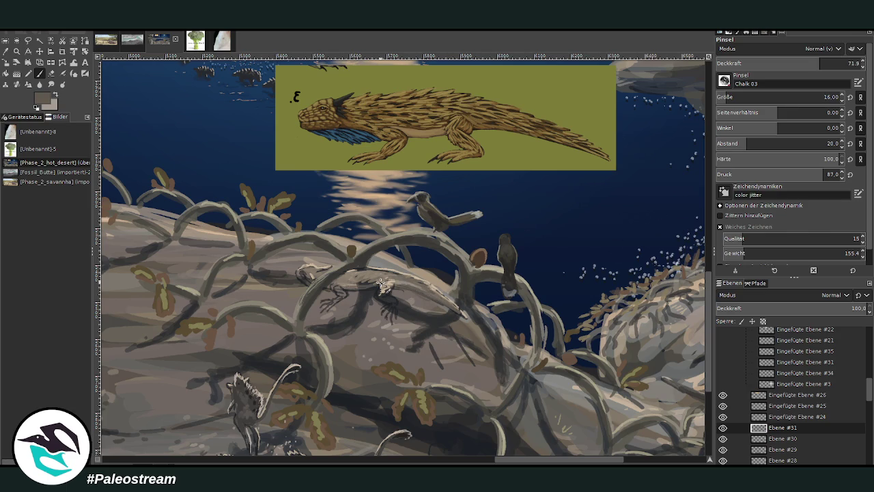
{"action": "left_click", "coordinate": [691, 229], "text": "ctrl"}
{"action": "mouse_move", "coordinate": [367, 284]}
{"action": "left_mouse_down"}
{"action": "mouse_move", "coordinate": [333, 281]}
{"action": "mouse_move", "coordinate": [386, 284]}
{"action": "left_mouse_up"}
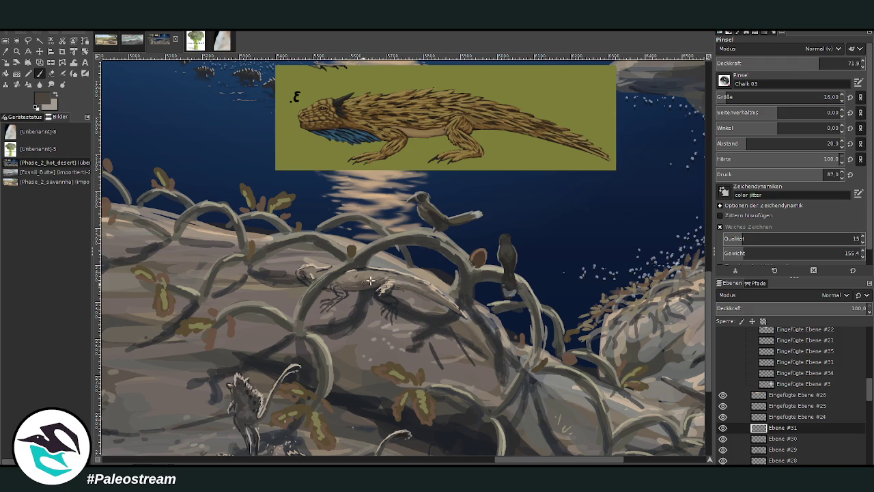
Sample a darker colour from the painting and set the brush to opacity 77.3, size 23.
{"action": "key", "text": "o"}
{"action": "left_click", "coordinate": [440, 304]}
{"action": "key", "text": "p"}
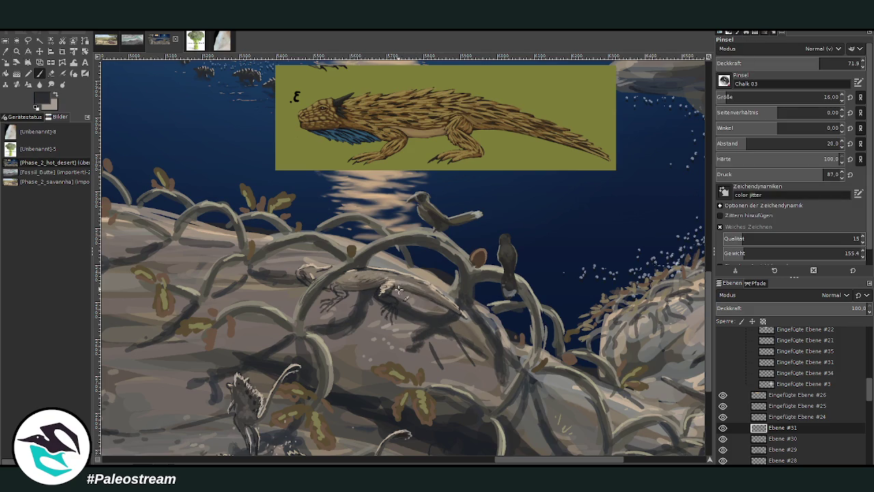
{"action": "left_click_drag", "start_coordinate": [820, 66], "coordinate": [827, 65]}
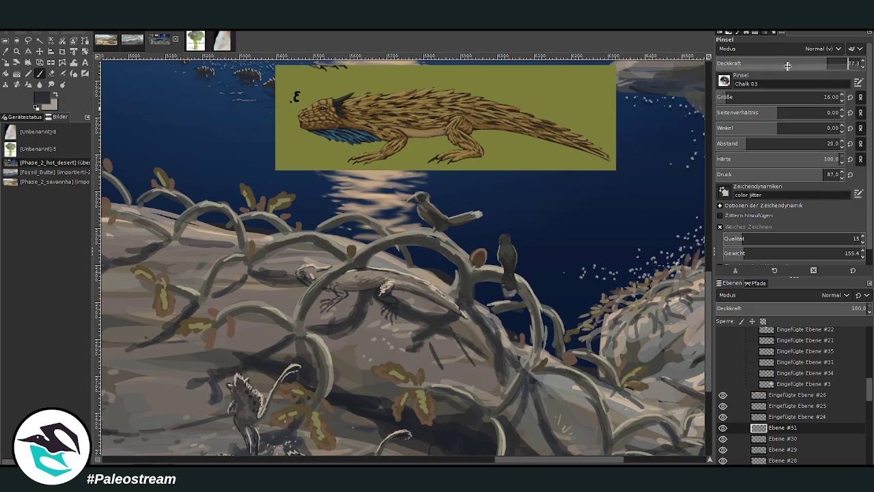
{"action": "left_click_drag", "start_coordinate": [785, 98], "coordinate": [823, 98]}
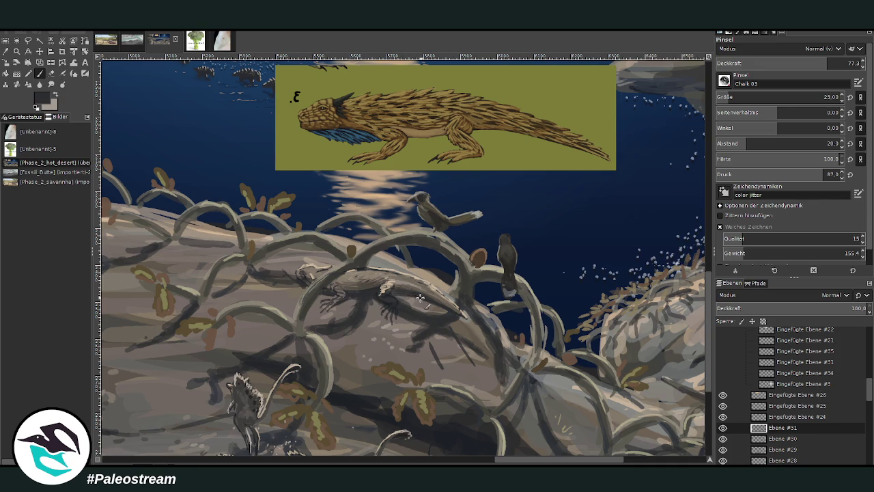
Sample brown tones from the lizard and paint a light stroke along its body and tail.
{"action": "key", "text": "o"}
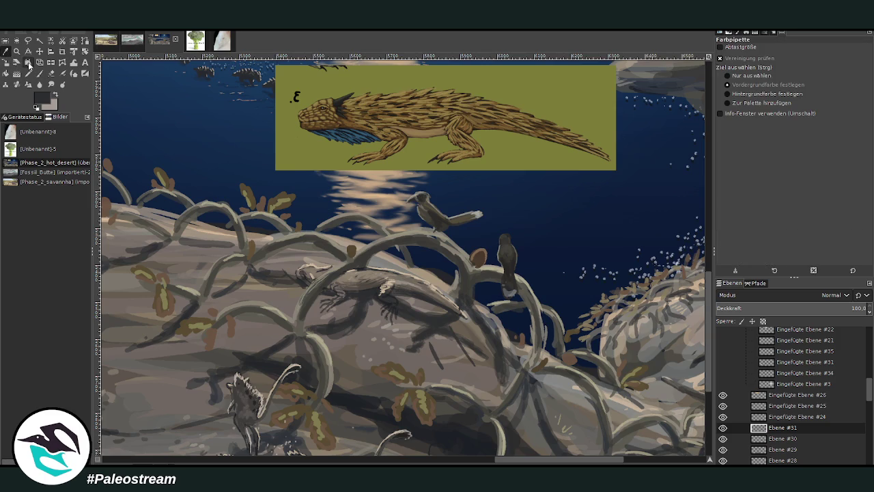
{"action": "left_click", "coordinate": [368, 273]}
{"action": "left_click", "coordinate": [371, 284]}
{"action": "left_click", "coordinate": [40, 72]}
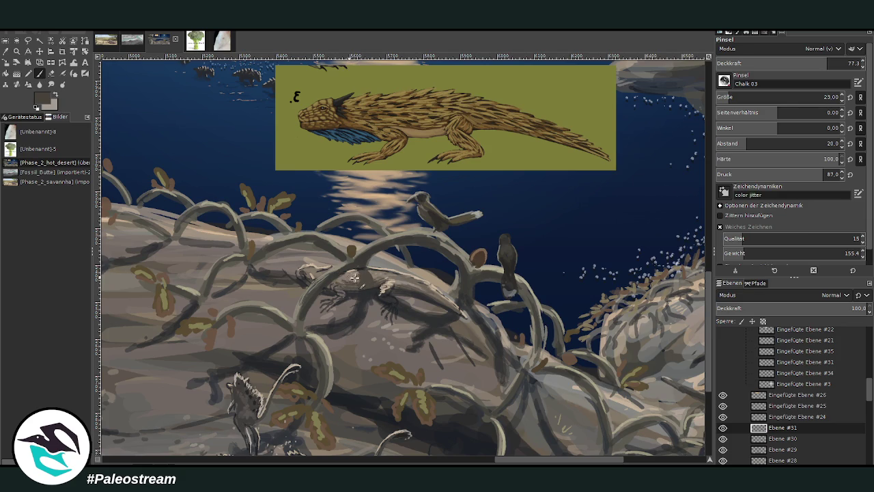
{"action": "left_click_drag", "start_coordinate": [389, 279], "coordinate": [451, 306]}
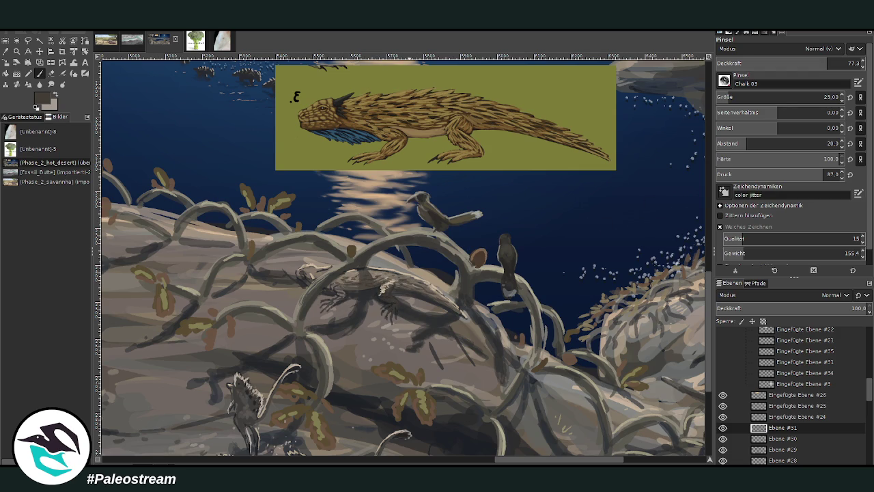
Lighten the lizard's head with beige strokes, then touch it up with darker brown-grey.
{"action": "left_click", "coordinate": [392, 280], "text": "ctrl"}
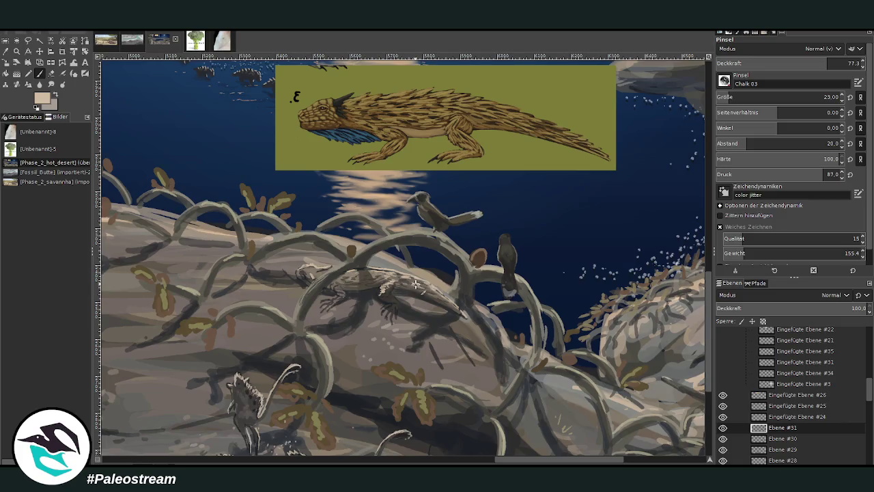
{"action": "mouse_move", "coordinate": [313, 275]}
{"action": "left_mouse_down"}
{"action": "mouse_move", "coordinate": [306, 269]}
{"action": "mouse_move", "coordinate": [318, 276]}
{"action": "left_mouse_up"}
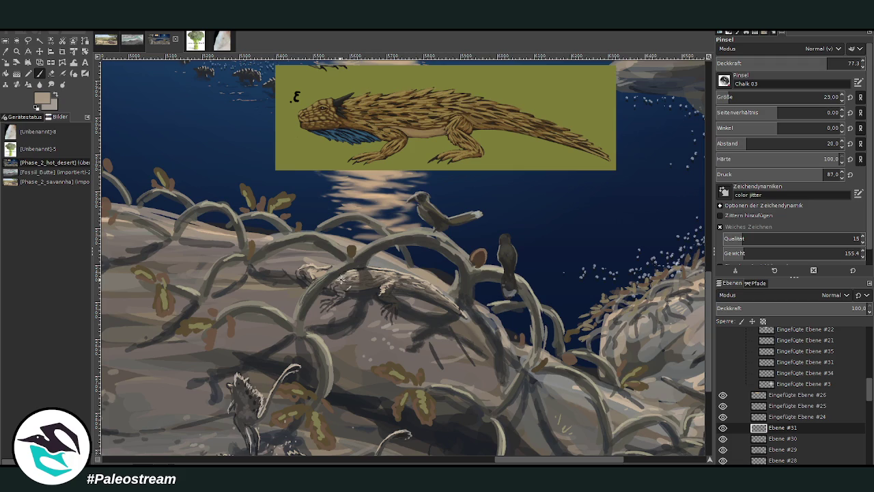
{"action": "left_click_drag", "start_coordinate": [317, 268], "coordinate": [303, 276]}
{"action": "key", "text": "o"}
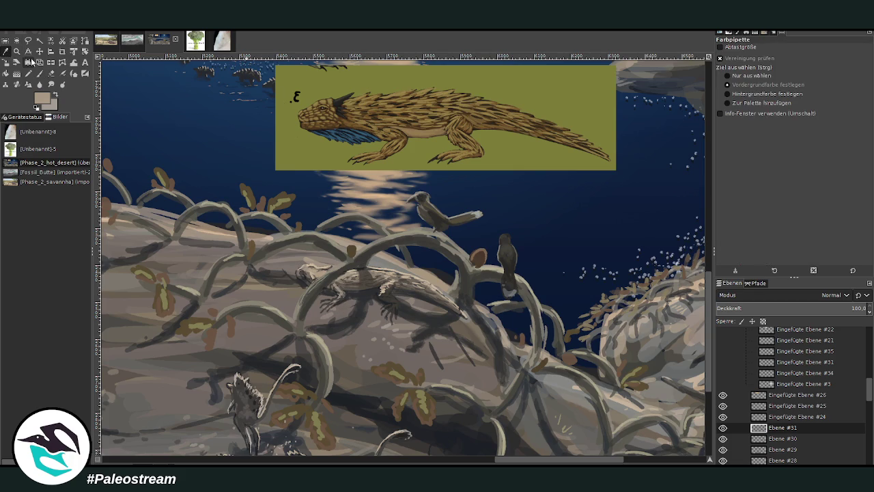
{"action": "left_click", "coordinate": [362, 276]}
{"action": "key", "text": "p"}
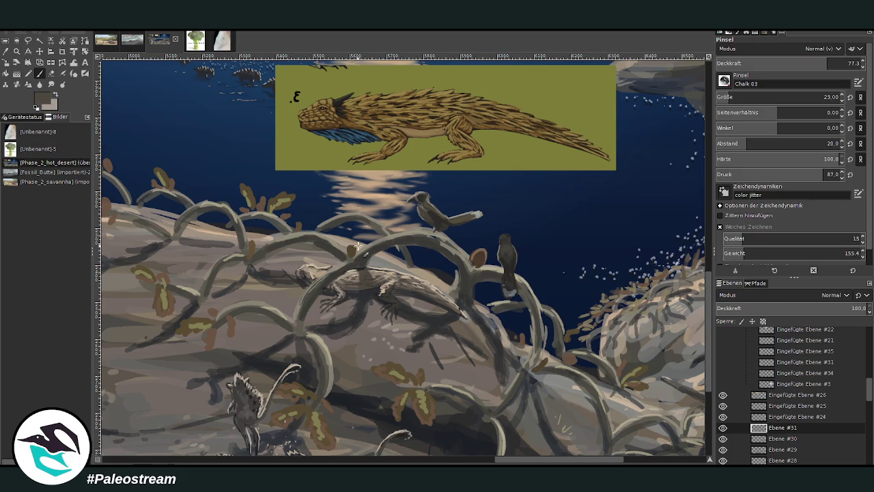
{"action": "left_click_drag", "start_coordinate": [304, 275], "coordinate": [308, 279]}
Sample a dark blue and then a dark grey from the painting for further shading.
{"action": "left_click", "coordinate": [6, 51]}
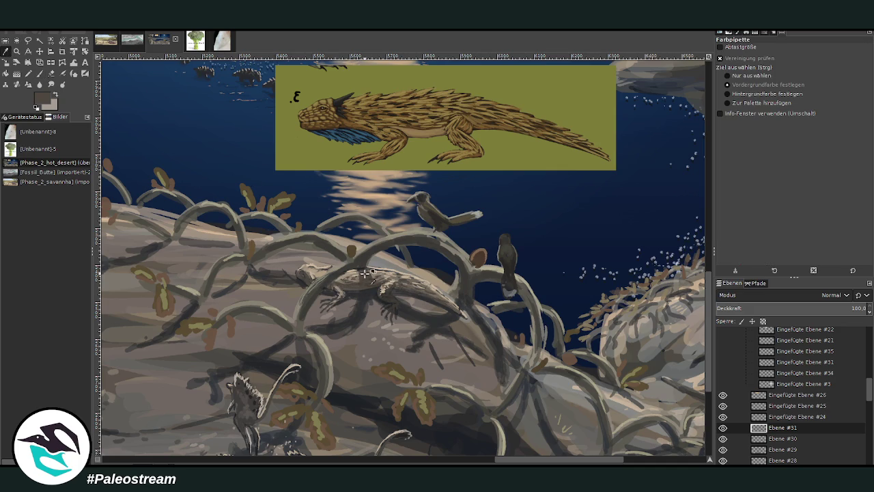
{"action": "left_click", "coordinate": [39, 73]}
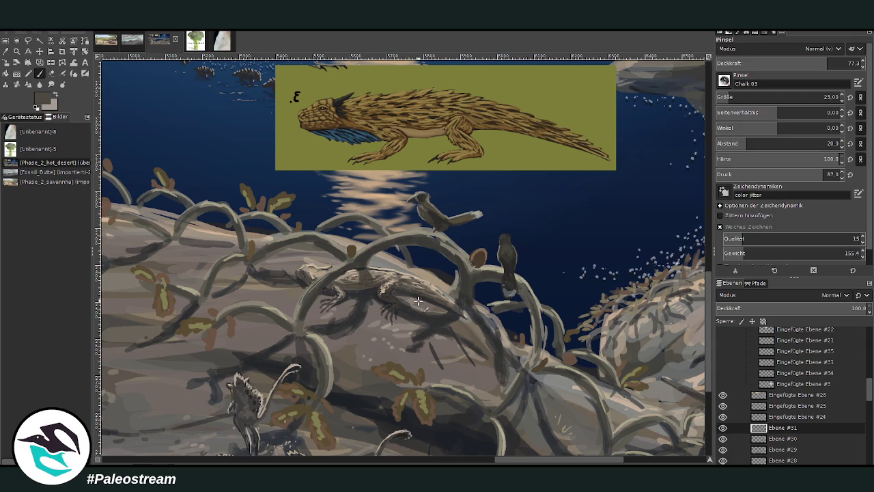
{"action": "key", "text": "o"}
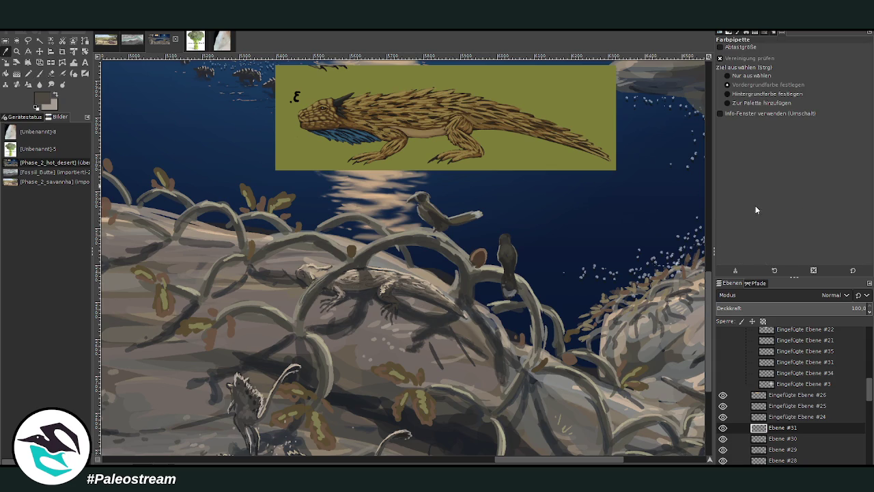
{"action": "left_click", "coordinate": [687, 234]}
{"action": "key", "text": "p"}
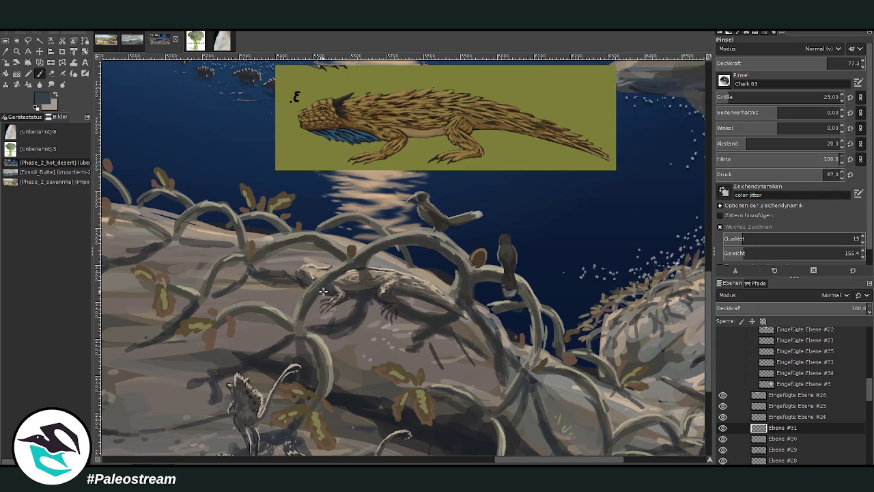
{"action": "left_click", "coordinate": [6, 51]}
{"action": "left_click", "coordinate": [422, 316]}
{"action": "key", "text": "p"}
Paint a dark shading stroke along a vine, then sample a brown from the vines.
{"action": "scroll", "coordinate": [785, 97], "scroll_direction": "up", "scroll_amount": 7}
{"action": "scroll", "coordinate": [535, 167], "scroll_direction": "down", "scroll_amount": 3}
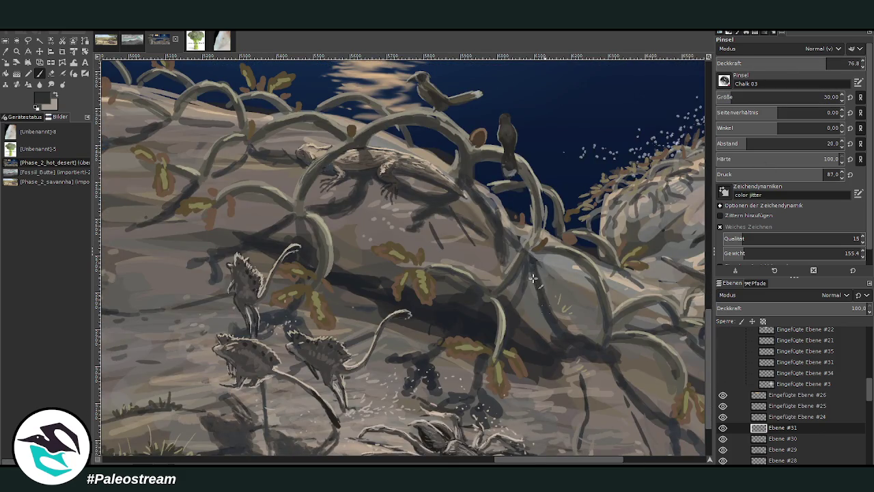
{"action": "left_click_drag", "start_coordinate": [525, 273], "coordinate": [516, 306]}
{"action": "key", "text": "o"}
{"action": "left_click", "coordinate": [337, 301]}
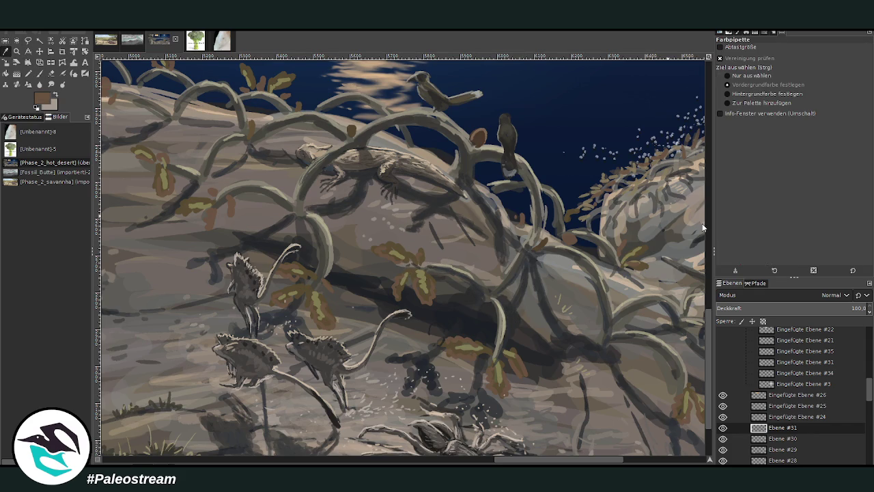
{"action": "key", "text": "p"}
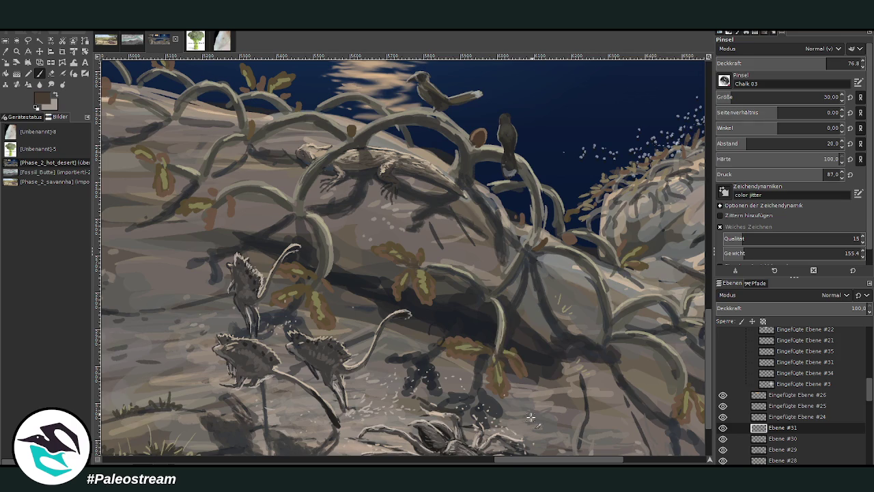
{"action": "scroll", "coordinate": [530, 418], "scroll_direction": "right", "scroll_amount": 5}
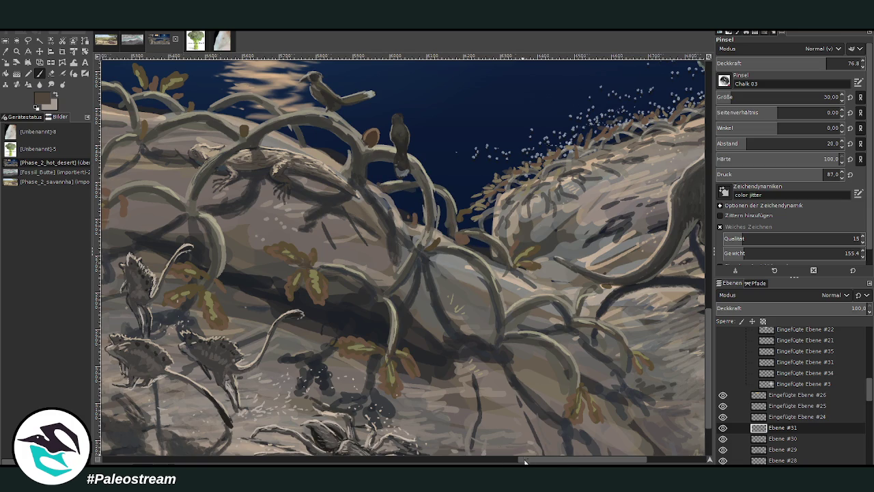
{"action": "left_click_drag", "start_coordinate": [525, 462], "coordinate": [491, 461]}
{"action": "scroll", "coordinate": [710, 369], "scroll_direction": "up", "scroll_amount": 3}
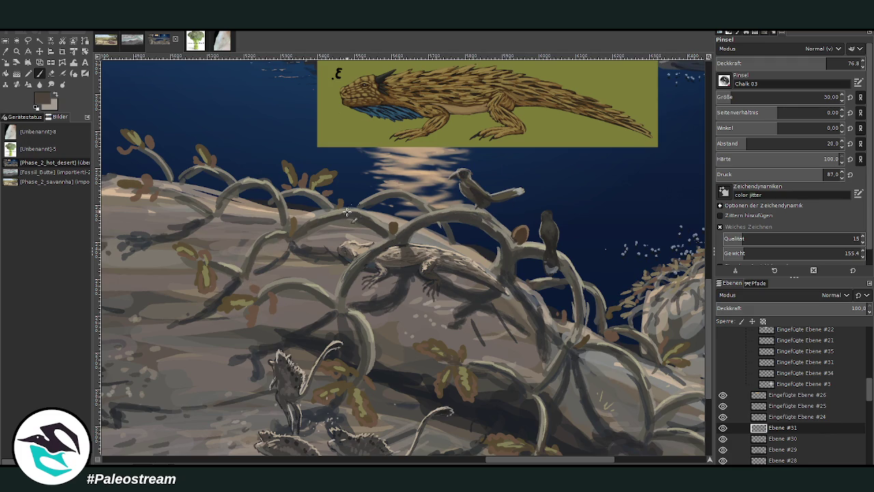
Sample a light grey-beige and zoom in on the lizard reference over the water.
{"action": "left_click", "coordinate": [685, 224], "text": "ctrl"}
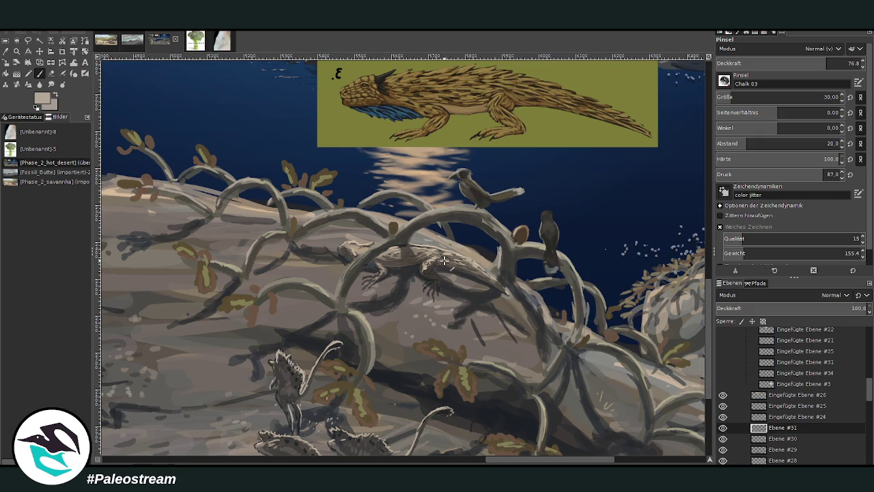
{"action": "scroll", "coordinate": [444, 260], "scroll_direction": "down", "scroll_amount": 3, "text": "ctrl"}
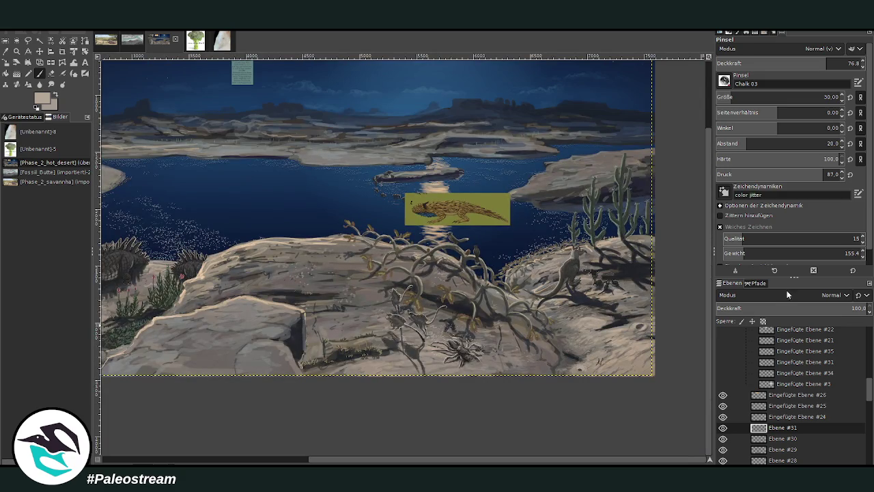
{"action": "left_click", "coordinate": [17, 51]}
{"action": "left_click_drag", "start_coordinate": [277, 132], "coordinate": [561, 390]}
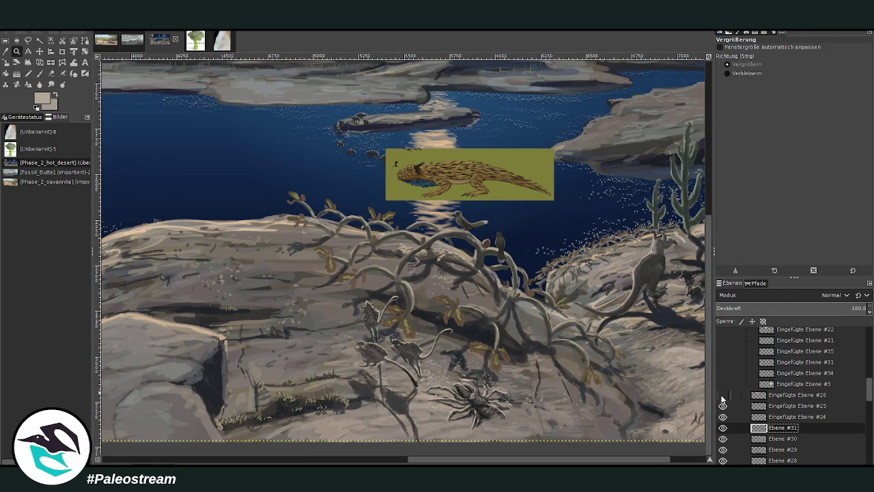
Hide Eingefügte Ebene #25 and drag it up into the reference layer group.
{"action": "left_click", "coordinate": [722, 409]}
{"action": "left_click_drag", "start_coordinate": [778, 407], "coordinate": [780, 350]}
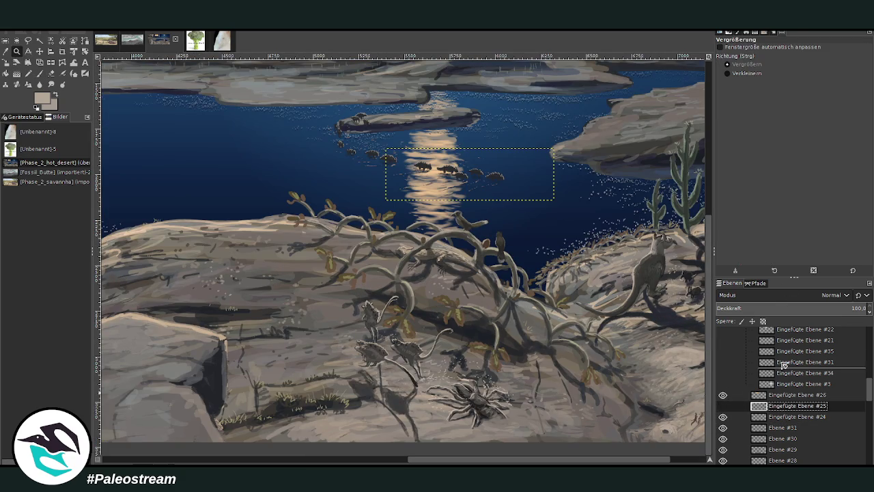
{"action": "left_click", "coordinate": [779, 407]}
{"action": "key", "text": "grave"}
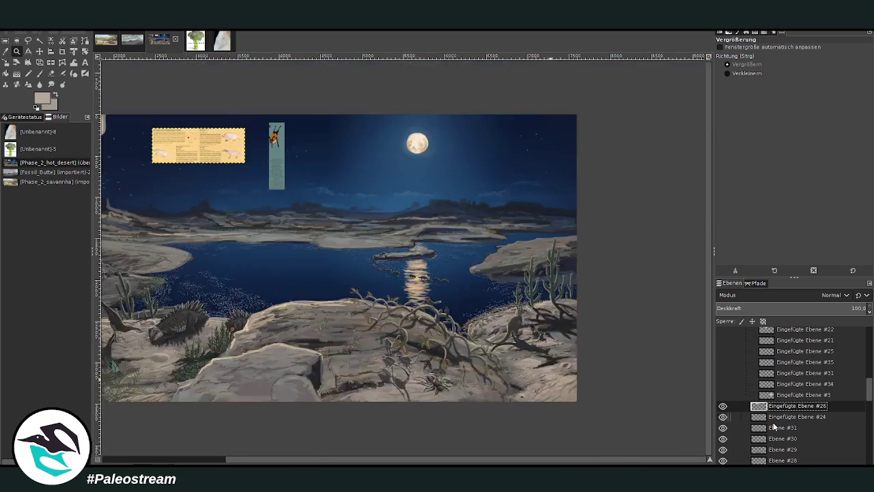
Copy the three-gecko reference image from the Discord chat using Bild kopieren.
{"action": "left_click", "coordinate": [216, 462]}
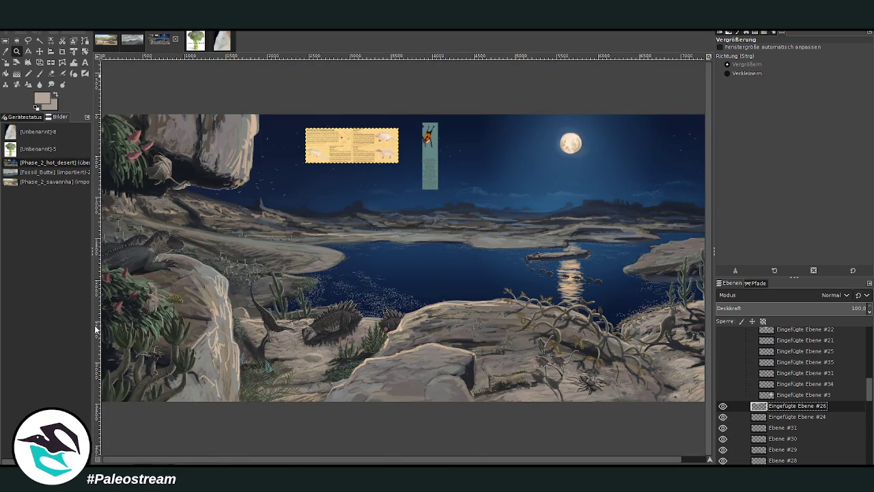
{"action": "key", "text": "m"}
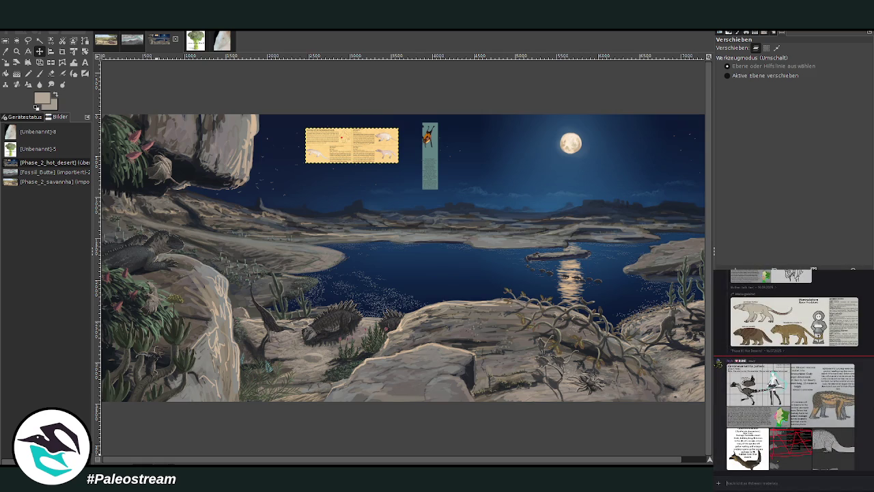
{"action": "left_click", "coordinate": [819, 405]}
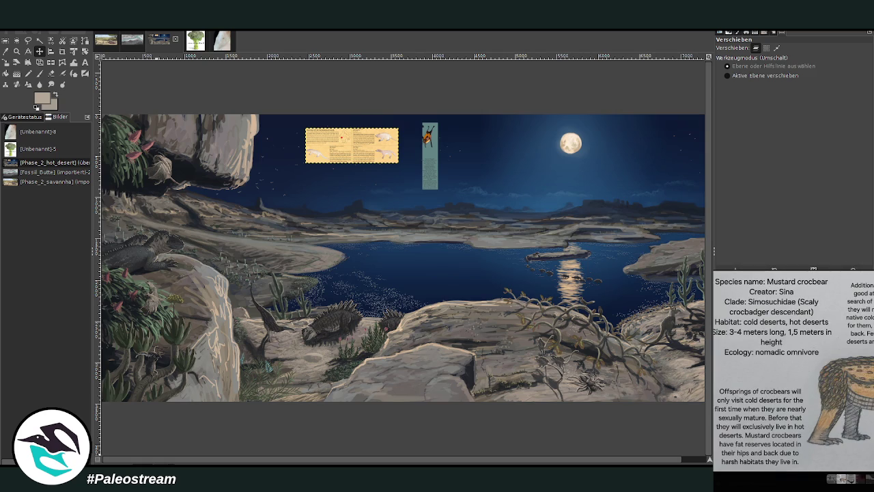
{"action": "key", "text": "Escape"}
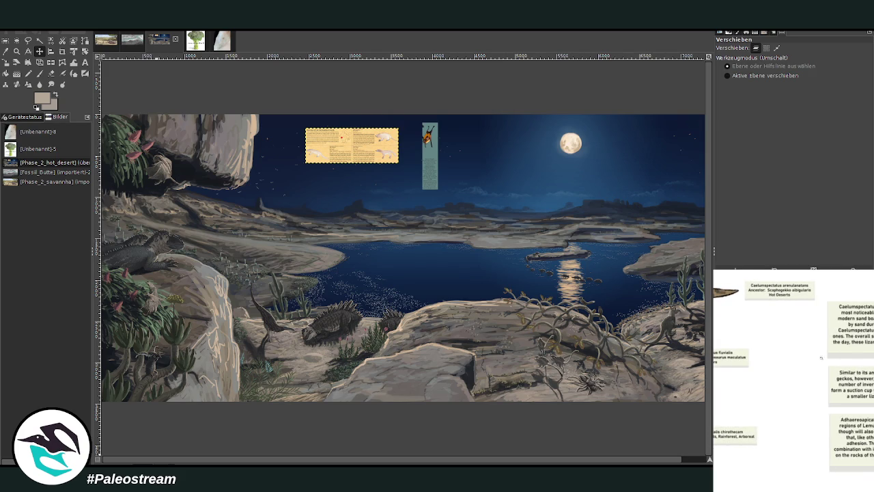
{"action": "right_click", "coordinate": [841, 345]}
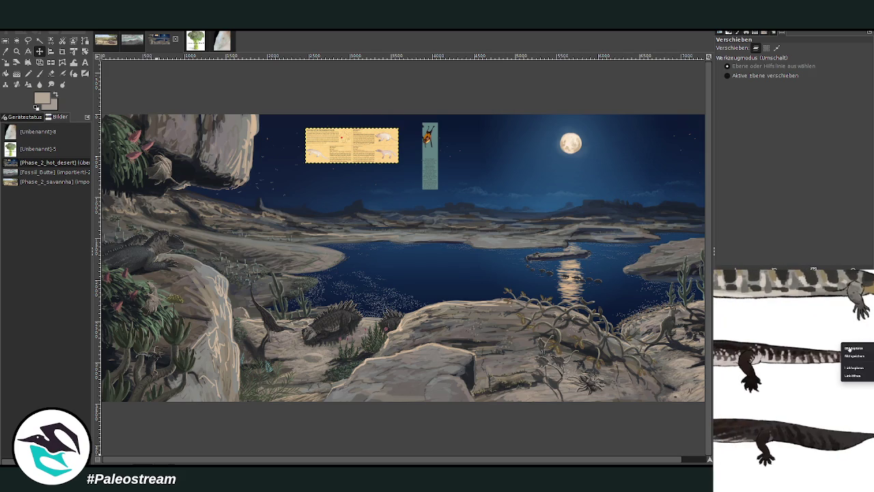
{"action": "left_click", "coordinate": [850, 349]}
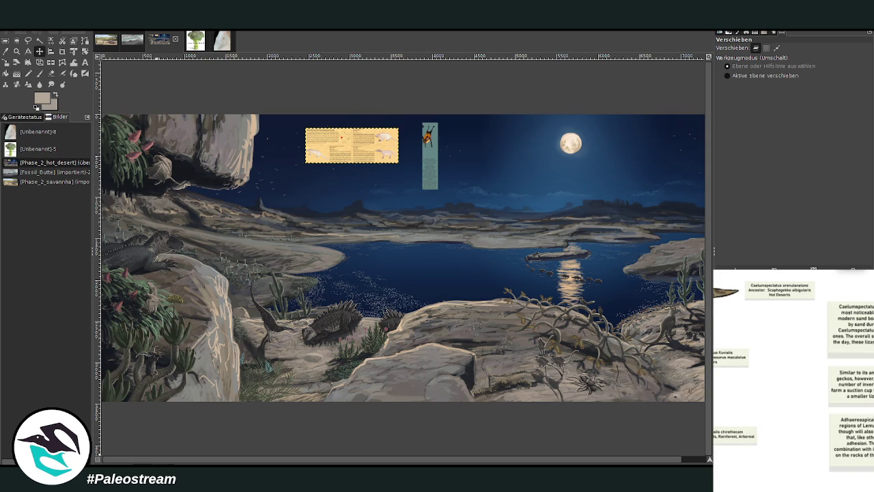
{"action": "left_click", "coordinate": [849, 345]}
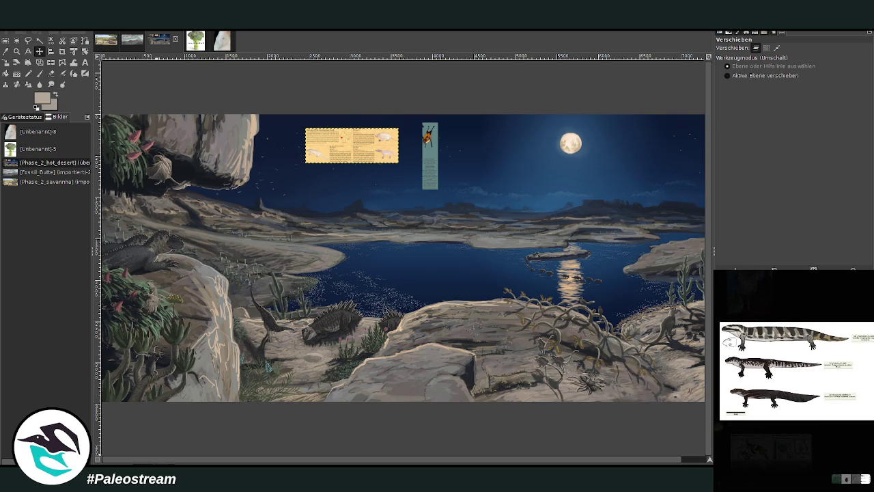
{"action": "key", "text": "Escape"}
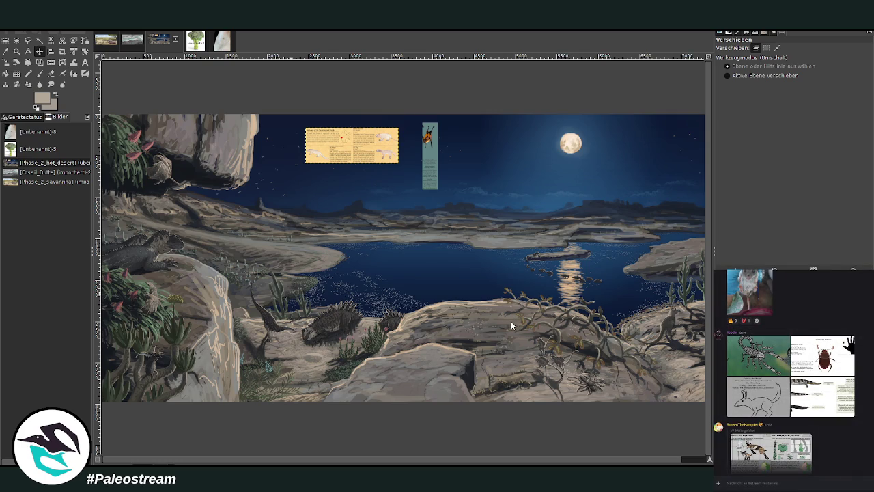
Crop the pasted gecko sheet down to its top strip of geckos.
{"action": "left_click", "coordinate": [16, 51]}
{"action": "left_click_drag", "start_coordinate": [295, 117], "coordinate": [407, 190]}
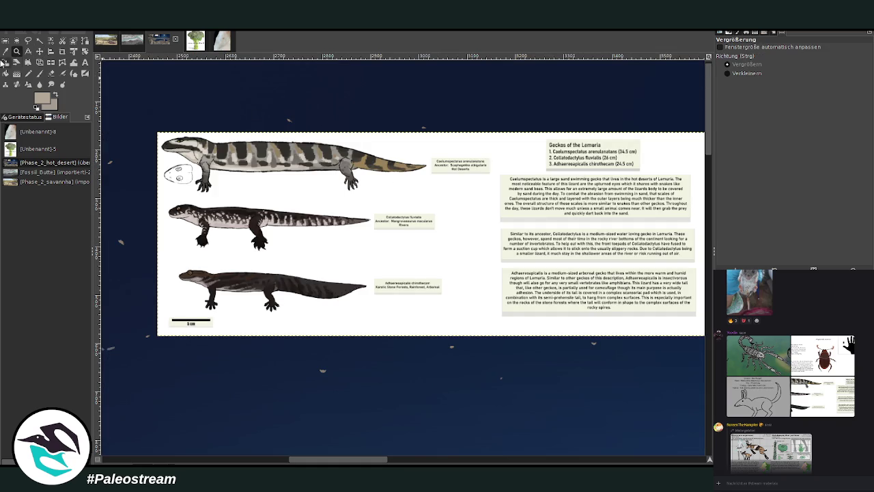
{"action": "left_click", "coordinate": [62, 55]}
{"action": "mouse_move", "coordinate": [158, 132]}
{"action": "left_mouse_down"}
{"action": "mouse_move", "coordinate": [500, 206]}
{"action": "mouse_move", "coordinate": [494, 198]}
{"action": "left_mouse_up"}
{"action": "left_click", "coordinate": [348, 154]}
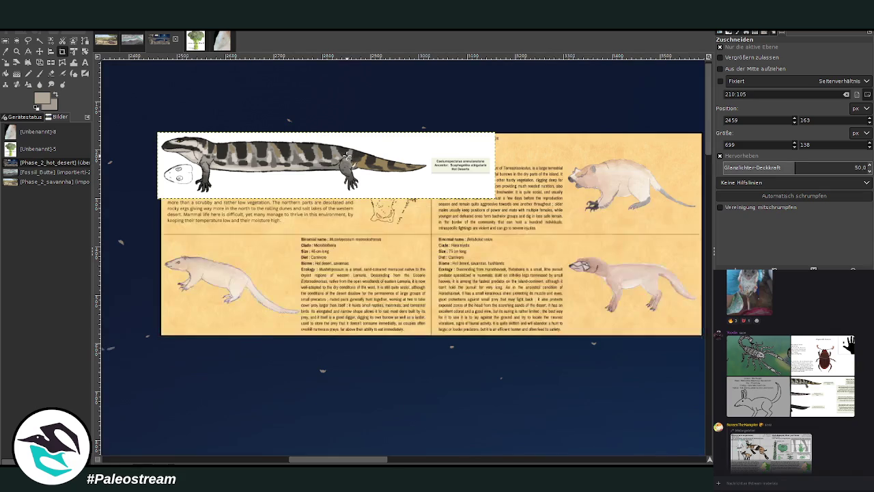
{"action": "key", "text": "m"}
{"action": "left_click_drag", "start_coordinate": [326, 164], "coordinate": [350, 298]}
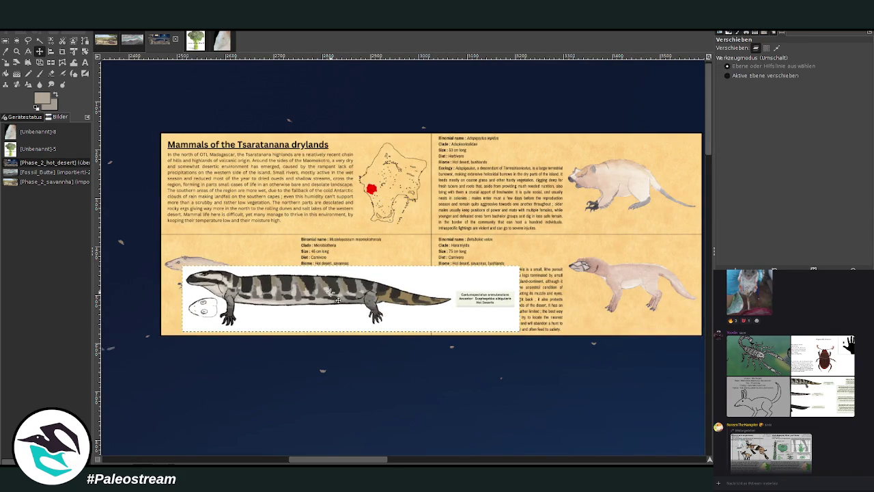
Zoom out and move the gecko strip down onto the landscape.
{"action": "left_click", "coordinate": [16, 51]}
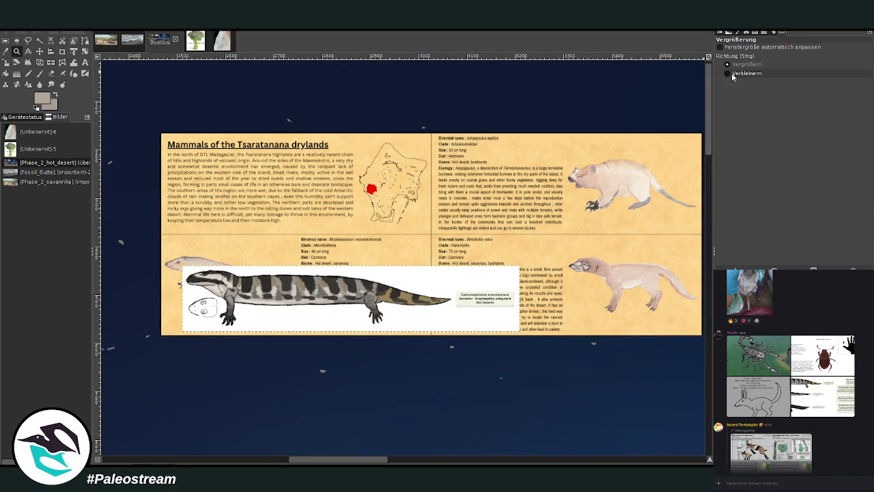
{"action": "left_click", "coordinate": [351, 209], "text": "ctrl"}
{"action": "left_click", "coordinate": [342, 196], "text": "ctrl"}
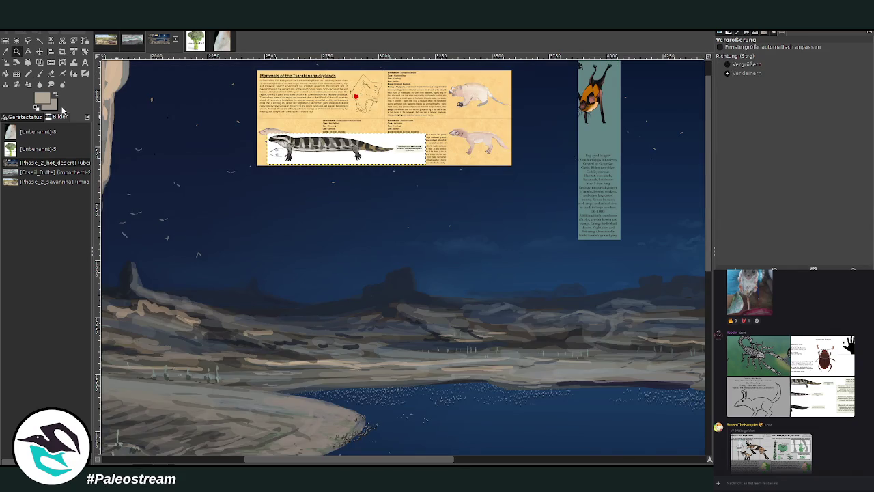
{"action": "left_click", "coordinate": [39, 53]}
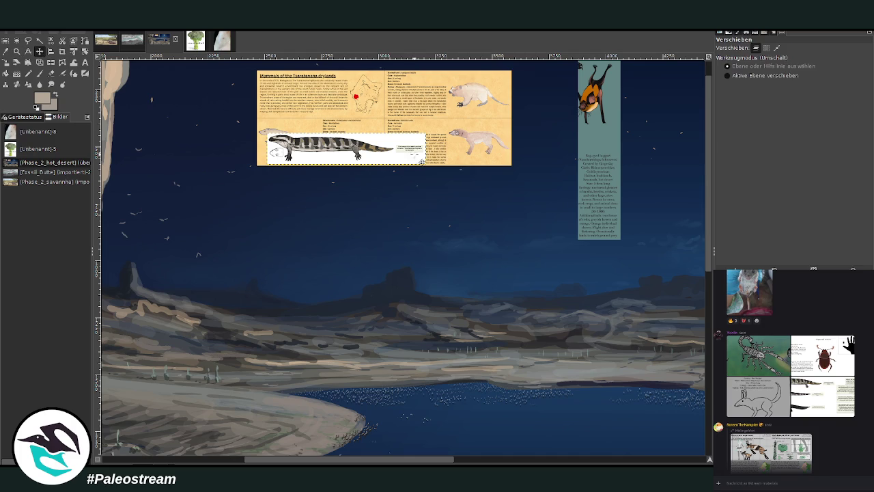
{"action": "left_click_drag", "start_coordinate": [409, 157], "coordinate": [448, 306]}
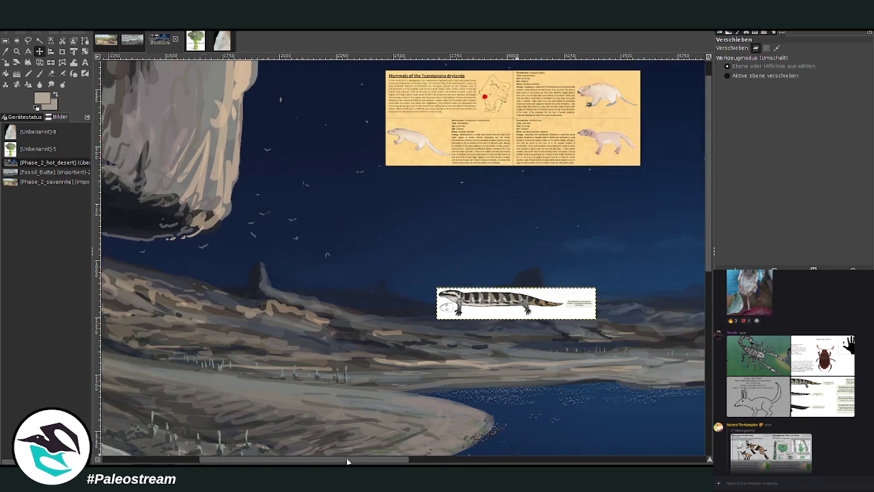
Shift the tall bird info strip over to the left.
{"action": "left_click_drag", "start_coordinate": [390, 459], "coordinate": [374, 459]}
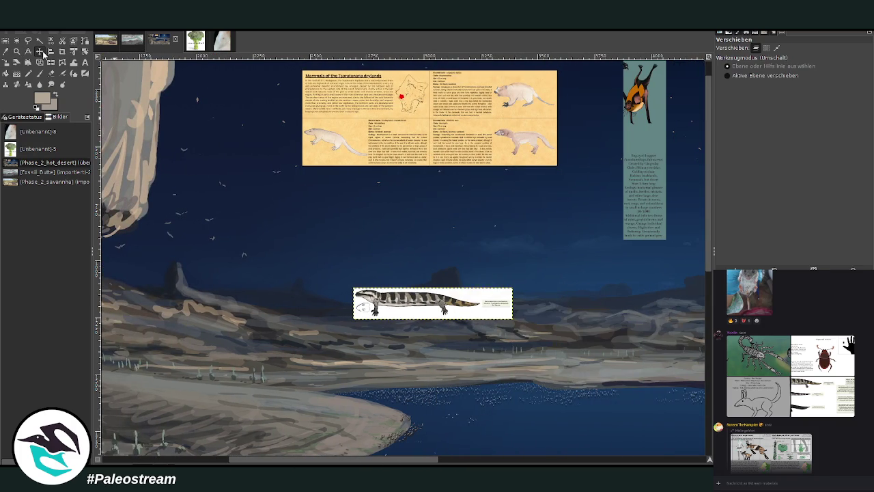
{"action": "mouse_move", "coordinate": [633, 145]}
{"action": "left_mouse_down"}
{"action": "mouse_move", "coordinate": [235, 197]}
{"action": "mouse_move", "coordinate": [157, 180]}
{"action": "left_mouse_up"}
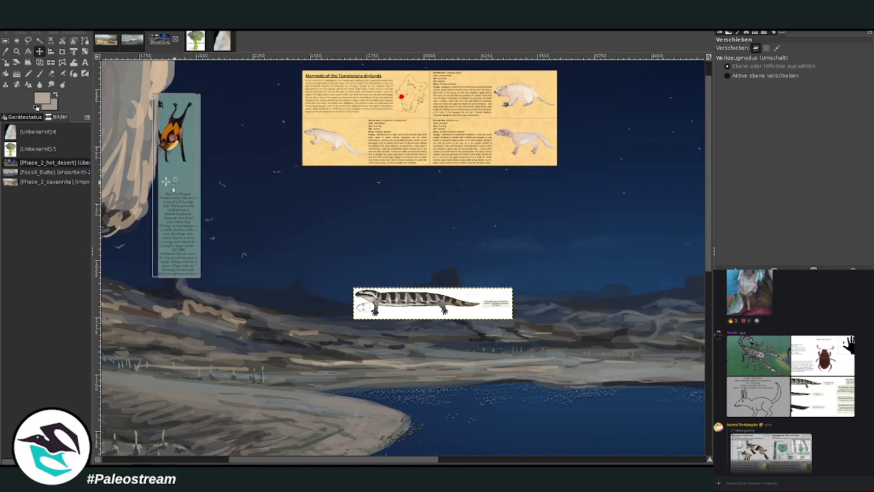
{"action": "scroll", "coordinate": [419, 290], "scroll_direction": "down", "scroll_amount": 2}
{"action": "left_click_drag", "start_coordinate": [421, 223], "coordinate": [386, 321]}
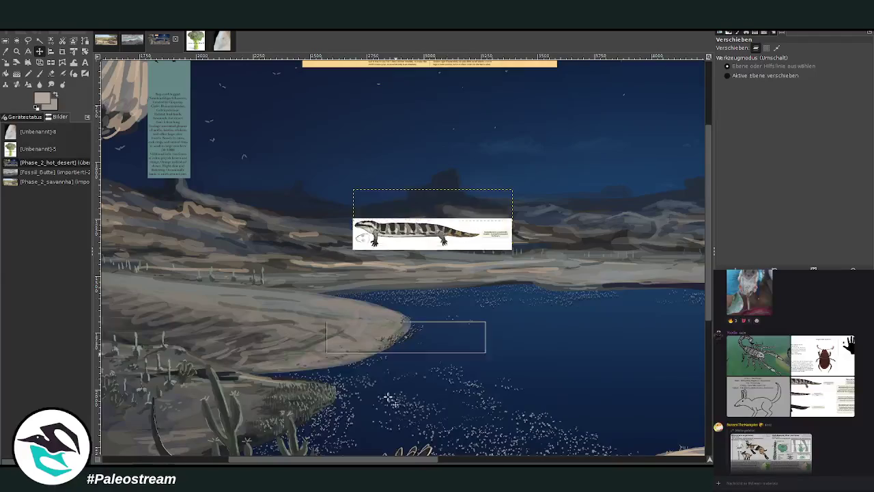
Drag the gecko strip down onto the foreground rocks.
{"action": "scroll", "coordinate": [382, 377], "scroll_direction": "down", "scroll_amount": 6}
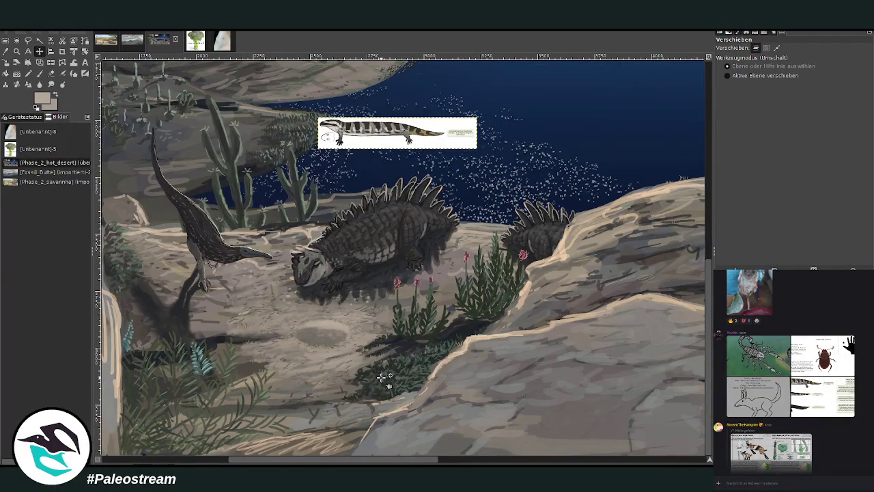
{"action": "left_click_drag", "start_coordinate": [425, 148], "coordinate": [468, 334]}
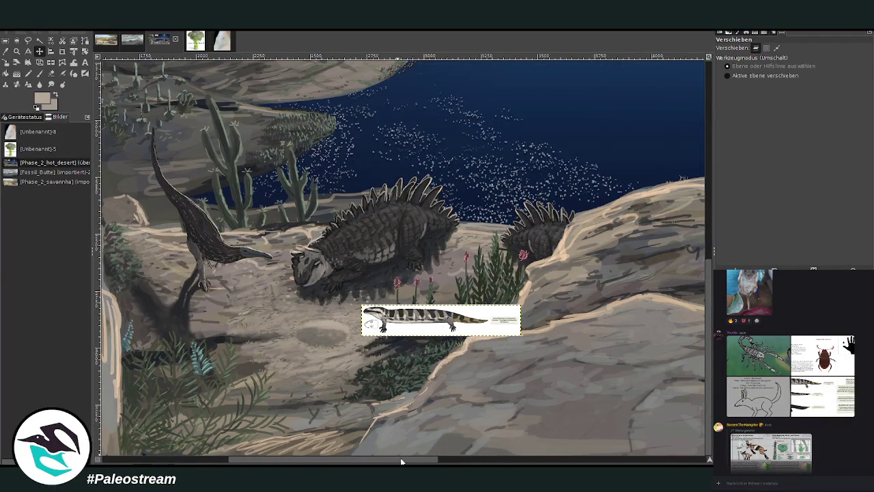
{"action": "left_click_drag", "start_coordinate": [401, 461], "coordinate": [482, 462]}
{"action": "left_click_drag", "start_coordinate": [185, 372], "coordinate": [470, 408]}
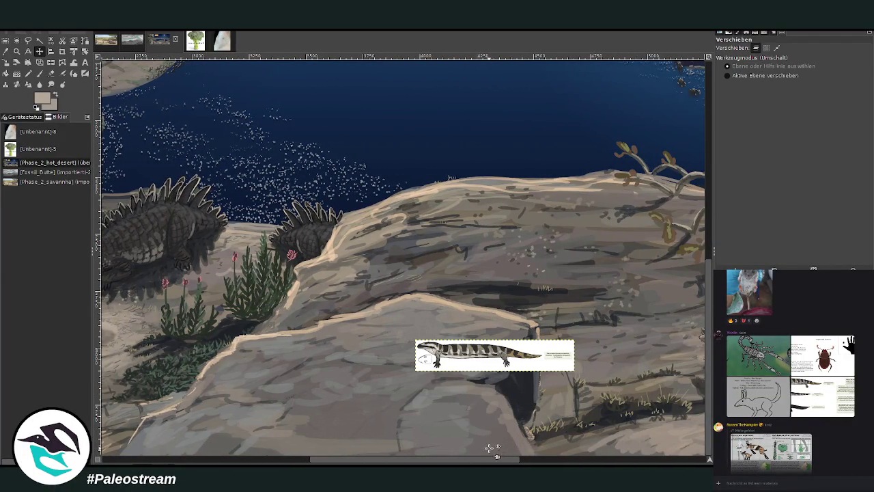
{"action": "scroll", "coordinate": [491, 447], "scroll_direction": "right", "scroll_amount": 3}
{"action": "scroll", "coordinate": [533, 437], "scroll_direction": "right", "scroll_amount": 6}
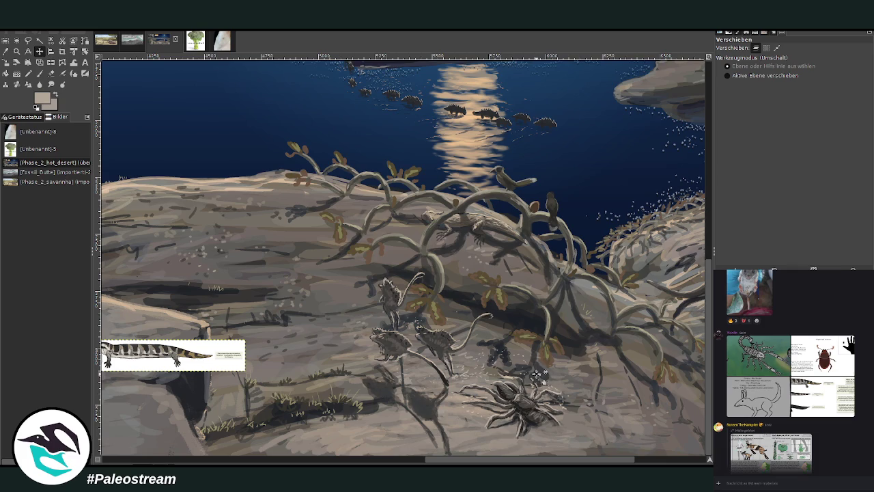
{"action": "scroll", "coordinate": [506, 458], "scroll_direction": "right", "scroll_amount": 4}
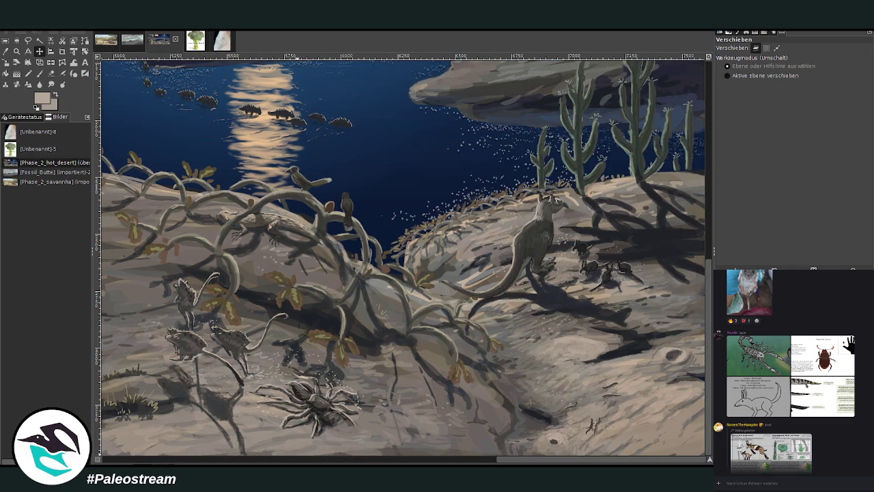
{"action": "scroll", "coordinate": [403, 257], "scroll_direction": "left", "scroll_amount": 3}
{"action": "scroll", "coordinate": [403, 257], "scroll_direction": "left", "scroll_amount": 8}
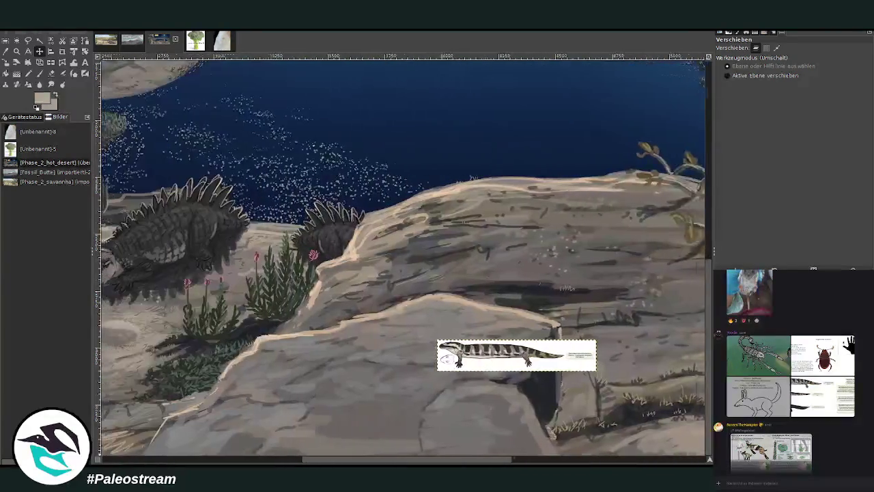
{"action": "scroll", "coordinate": [403, 257], "scroll_direction": "right", "scroll_amount": 1}
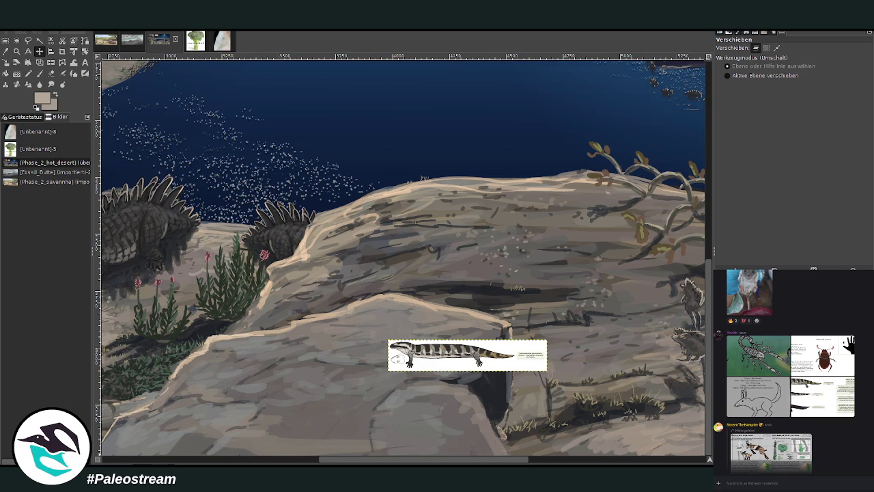
Place the Tsaratanana drylands mammal sheet on the rock just above the gecko strip.
{"action": "scroll", "coordinate": [325, 256], "scroll_direction": "up", "scroll_amount": 5}
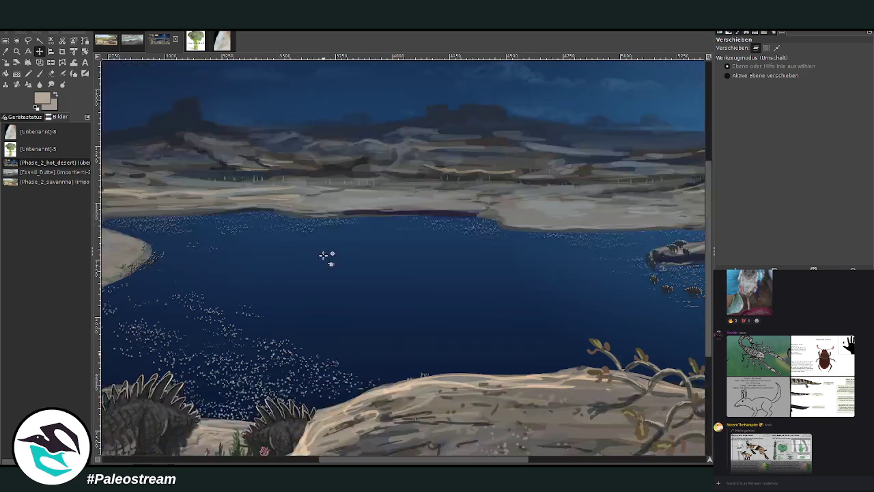
{"action": "scroll", "coordinate": [326, 255], "scroll_direction": "up", "scroll_amount": 3}
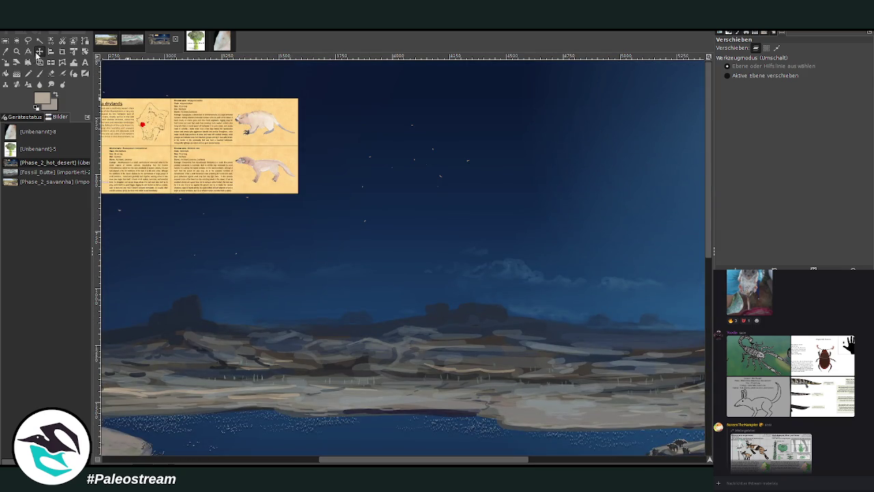
{"action": "left_click_drag", "start_coordinate": [295, 312], "coordinate": [366, 472]}
{"action": "scroll", "coordinate": [302, 314], "scroll_direction": "down", "scroll_amount": 5}
{"action": "scroll", "coordinate": [318, 332], "scroll_direction": "down", "scroll_amount": 3}
{"action": "scroll", "coordinate": [317, 333], "scroll_direction": "down", "scroll_amount": 3}
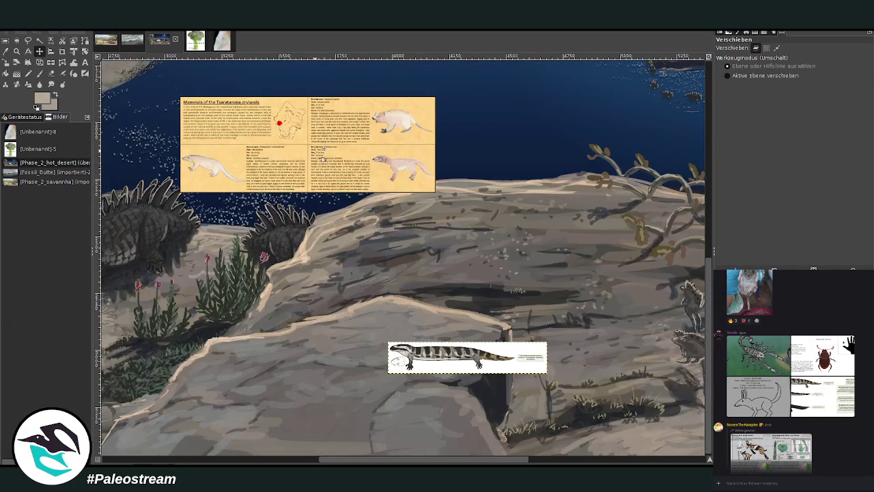
{"action": "left_click_drag", "start_coordinate": [318, 160], "coordinate": [273, 277]}
{"action": "left_click", "coordinate": [16, 51]}
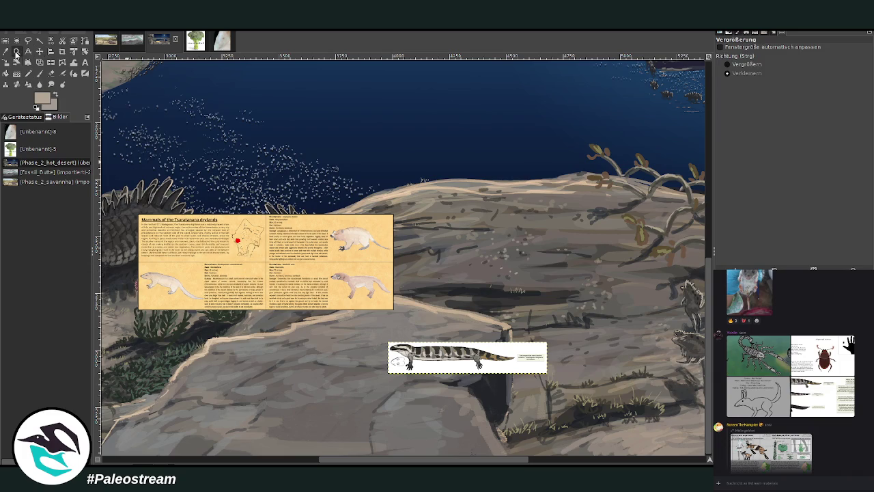
{"action": "left_click_drag", "start_coordinate": [219, 229], "coordinate": [398, 339]}
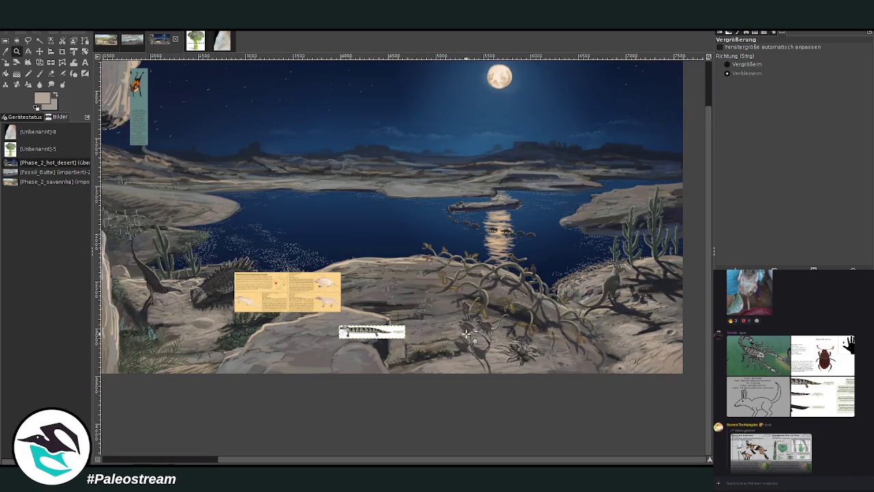
Select all, then draw a rectangle selection spanning the full moonlit lake painting.
{"action": "left_click", "coordinate": [457, 321]}
{"action": "left_click", "coordinate": [456, 319]}
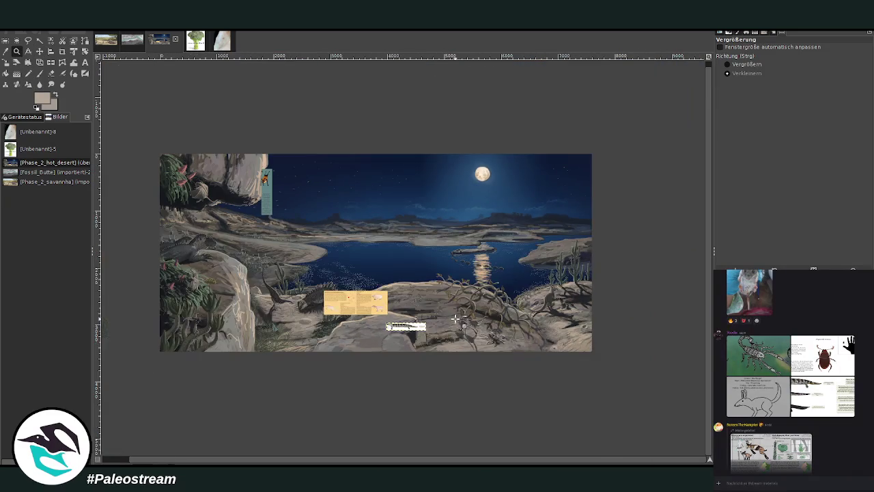
{"action": "left_click", "coordinate": [727, 64]}
{"action": "left_click_drag", "start_coordinate": [156, 157], "coordinate": [602, 357]}
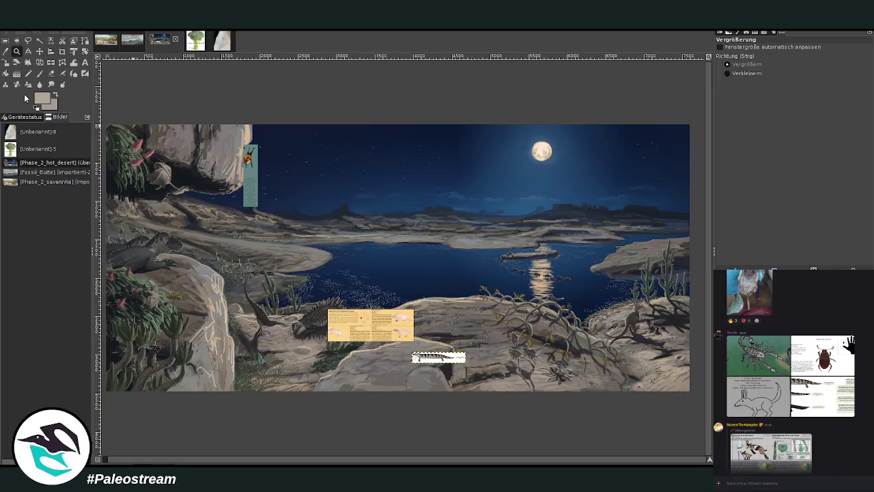
{"action": "left_click", "coordinate": [6, 40]}
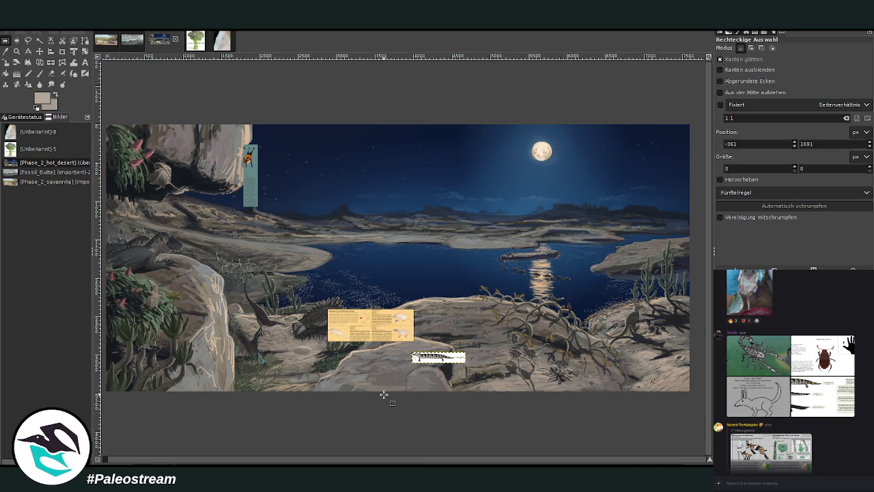
{"action": "left_click", "coordinate": [108, 125]}
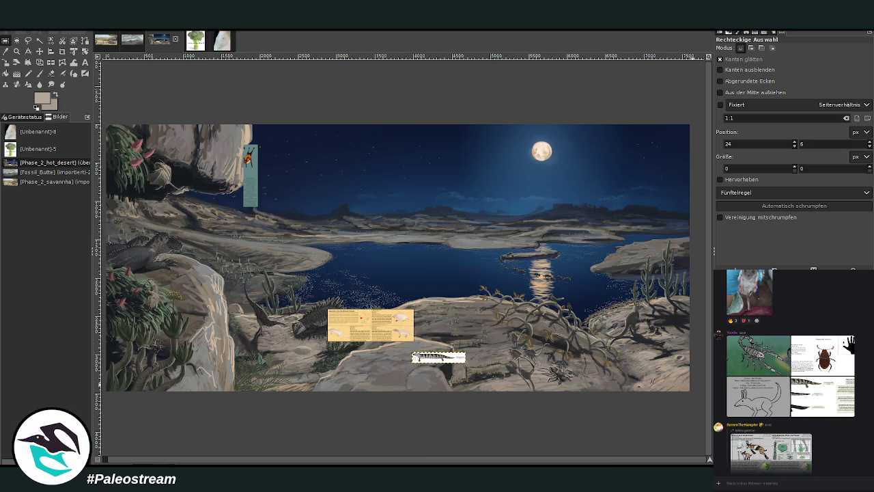
{"action": "key", "text": "ctrl+a"}
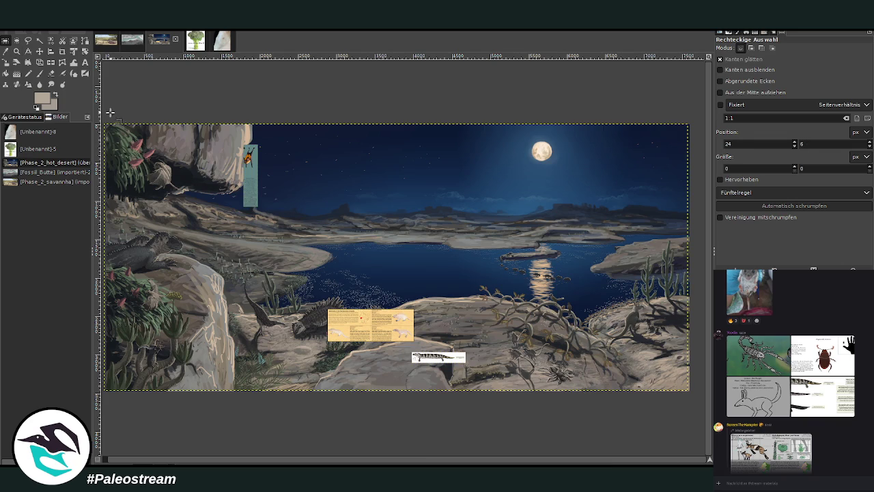
{"action": "left_click_drag", "start_coordinate": [107, 123], "coordinate": [687, 390]}
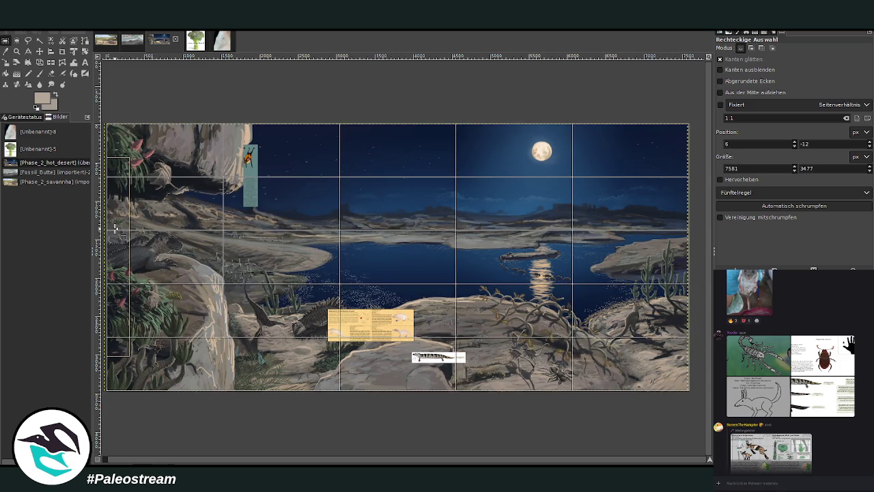